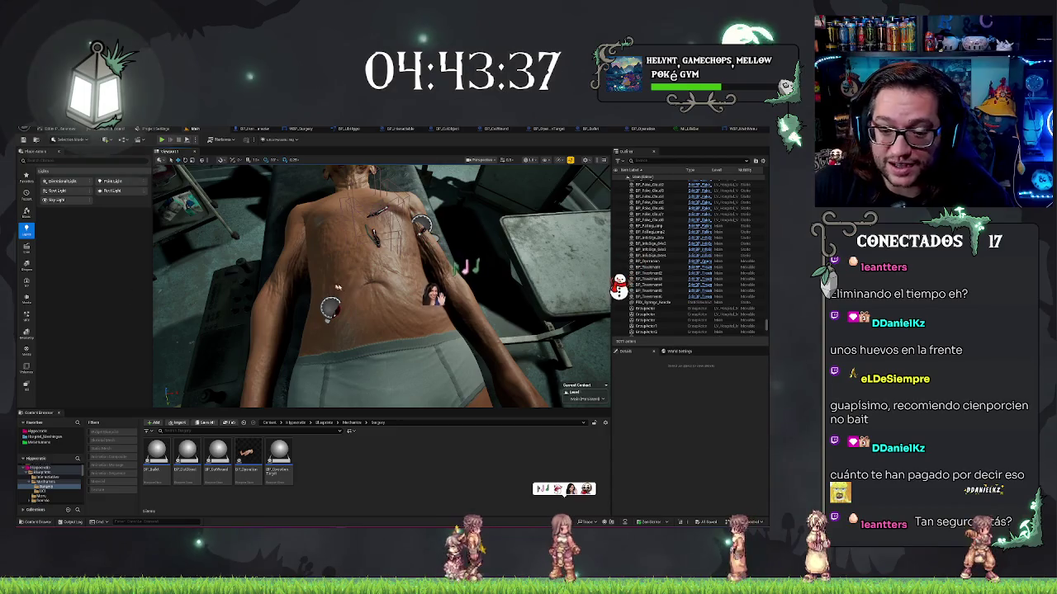
Use view key 1 to frame the patient's body toward the head, then switch to the YouTube post.
key(1)
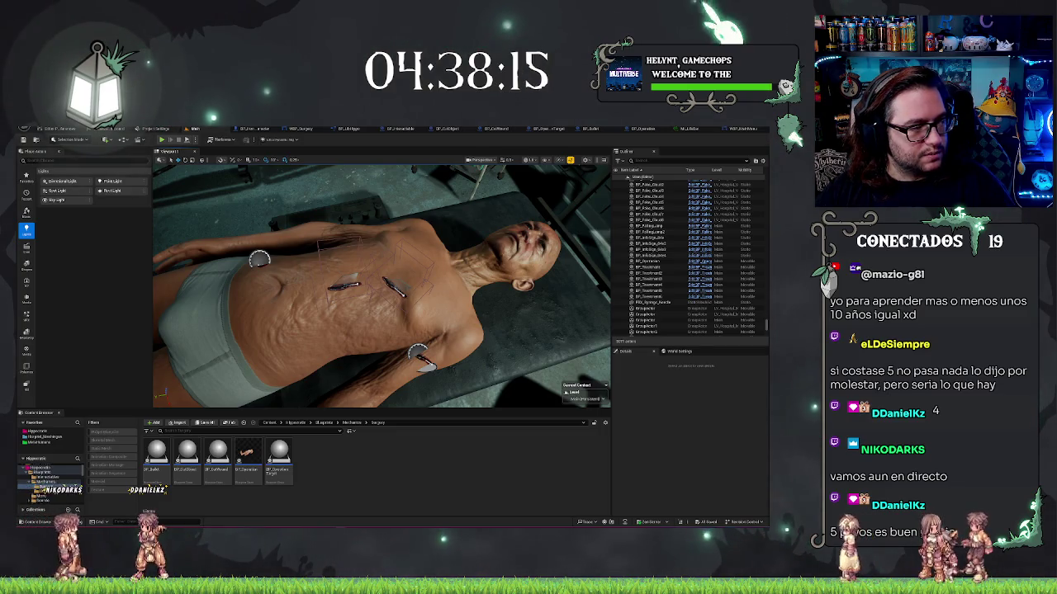
click(345, 198)
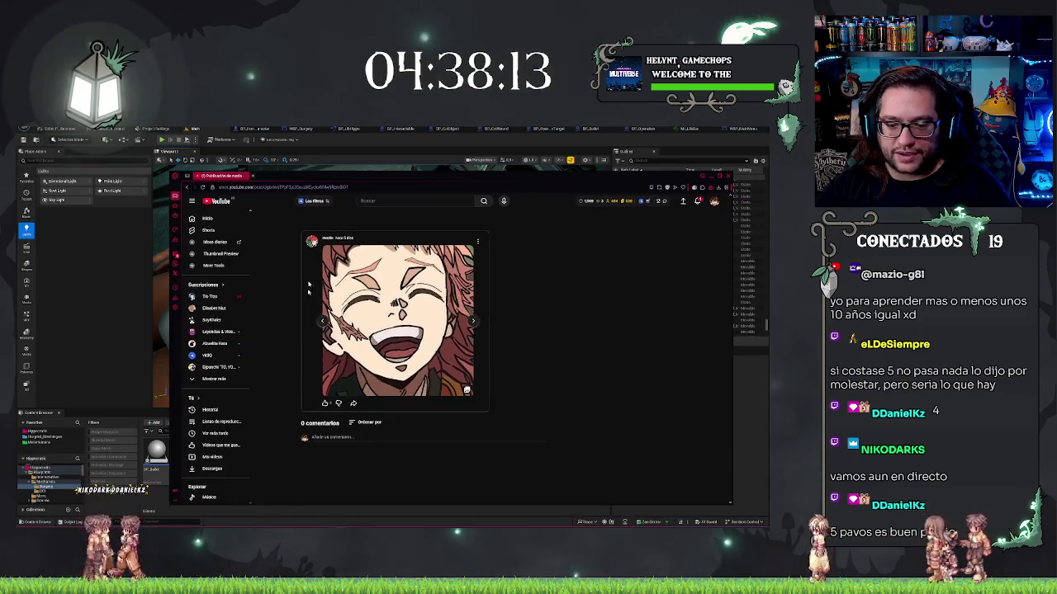
Browse the post's images back twice and forward six times, click the comment field, then close the browser.
click(323, 321)
click(323, 321)
click(472, 322)
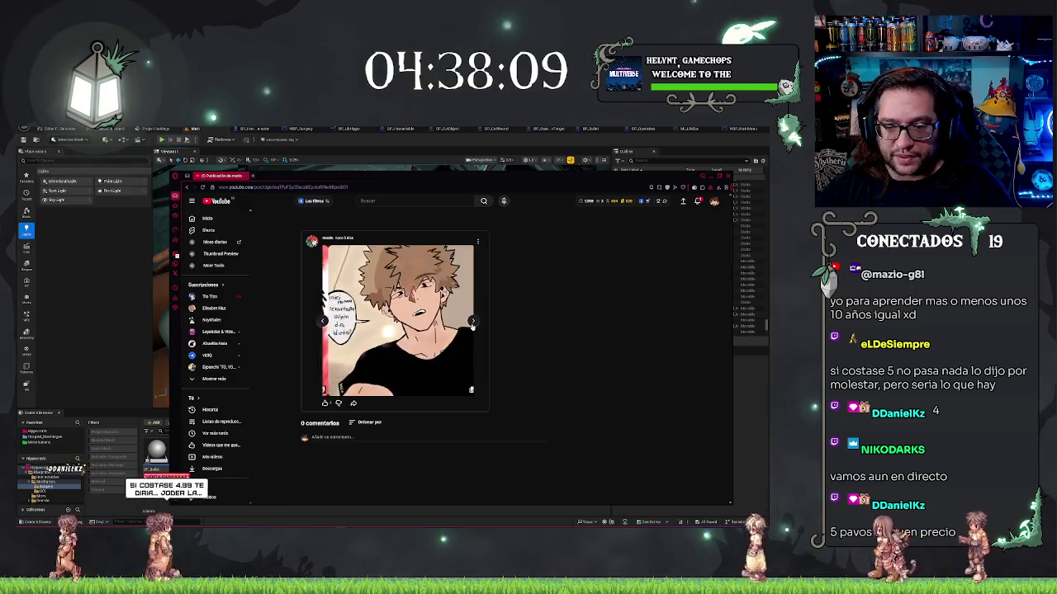
click(472, 323)
click(472, 324)
click(472, 323)
click(472, 323)
click(473, 324)
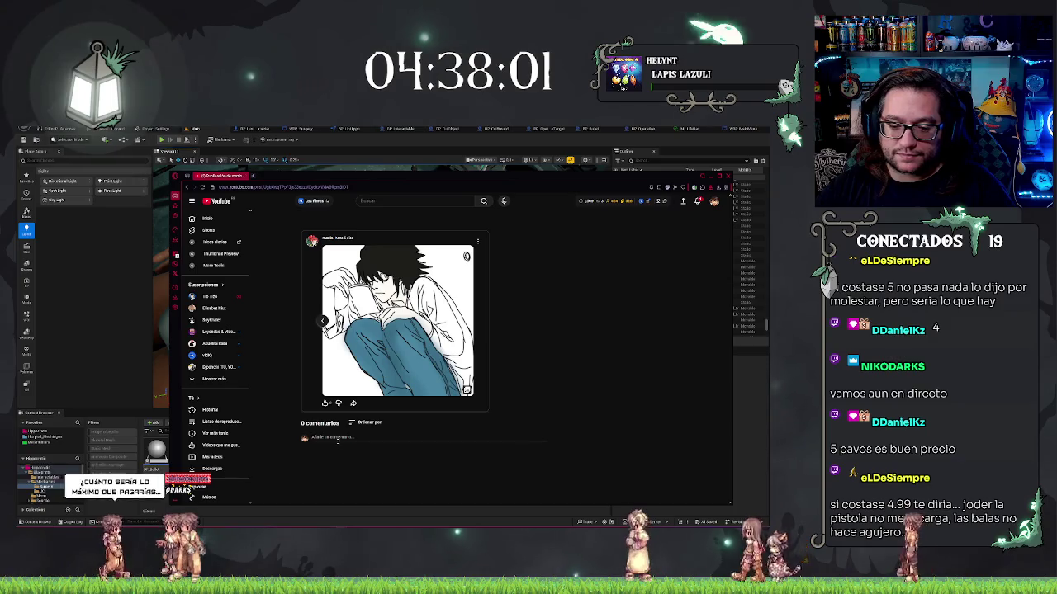
click(331, 436)
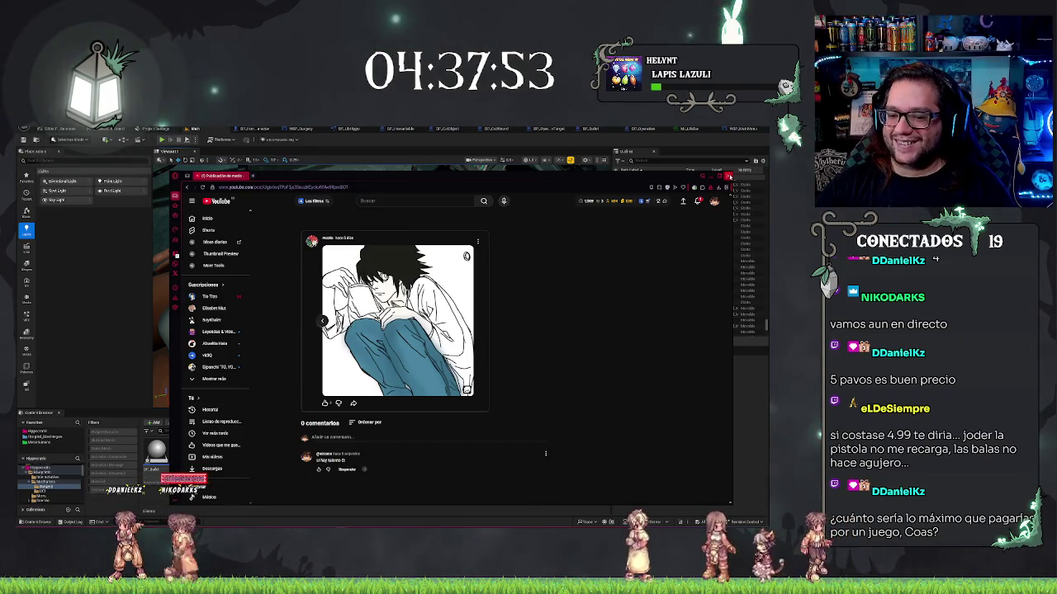
click(727, 176)
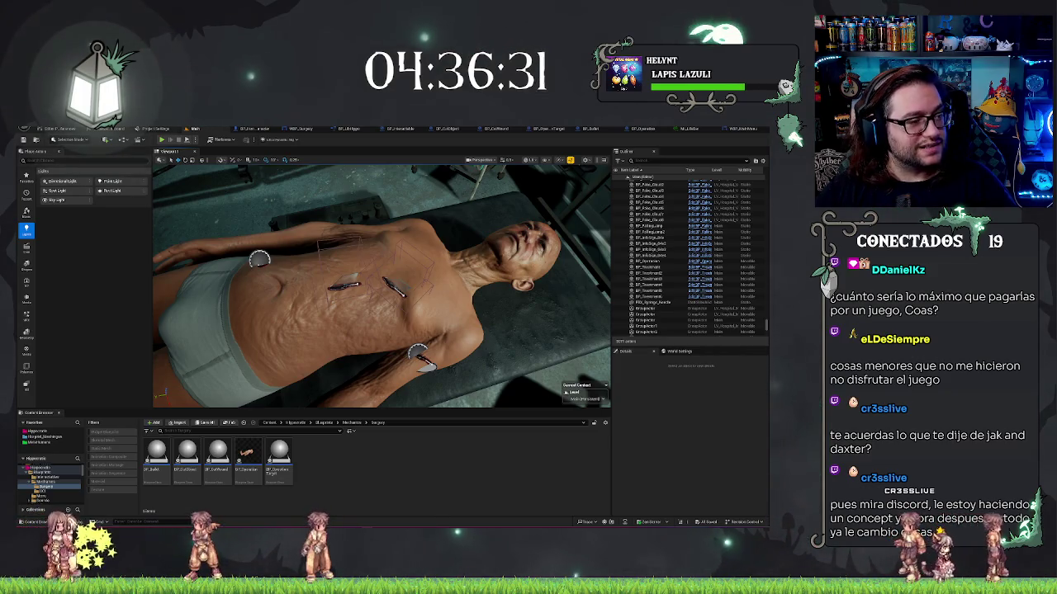
mouse_move(5, 219)
mouse_down()
mouse_move(418, 219)
mouse_move(397, 219)
mouse_up()
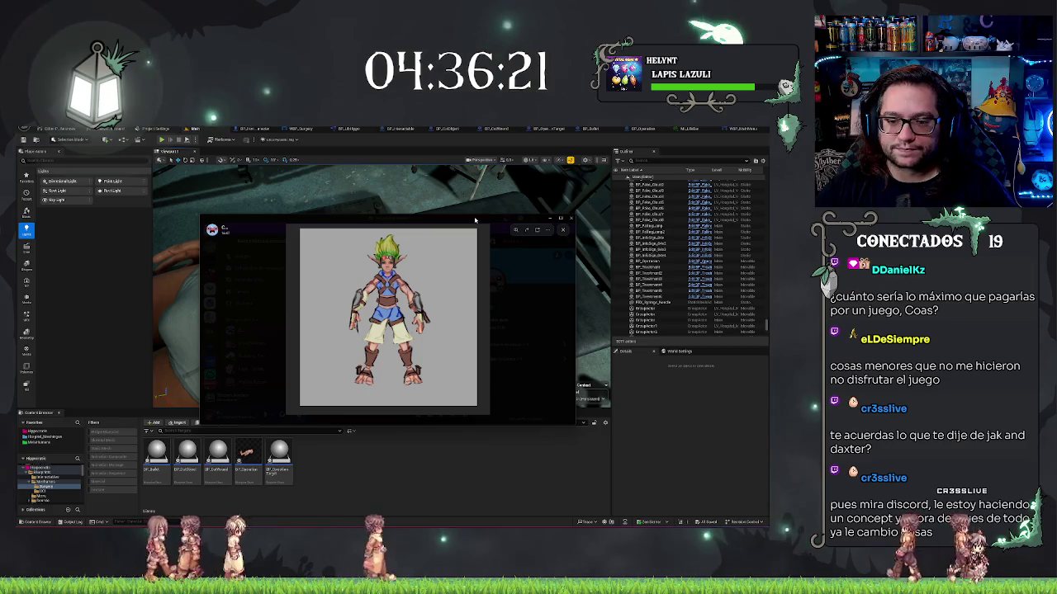
key(alt+Tab)
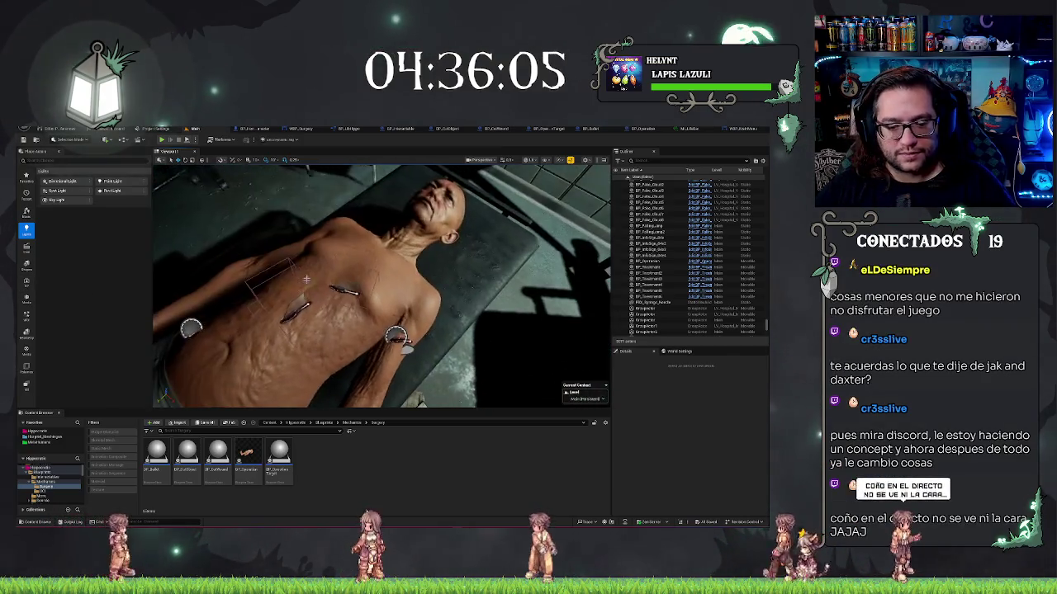
Reimport the first texture in Hipocratis > Textures so the patient's skin updates.
click(295, 423)
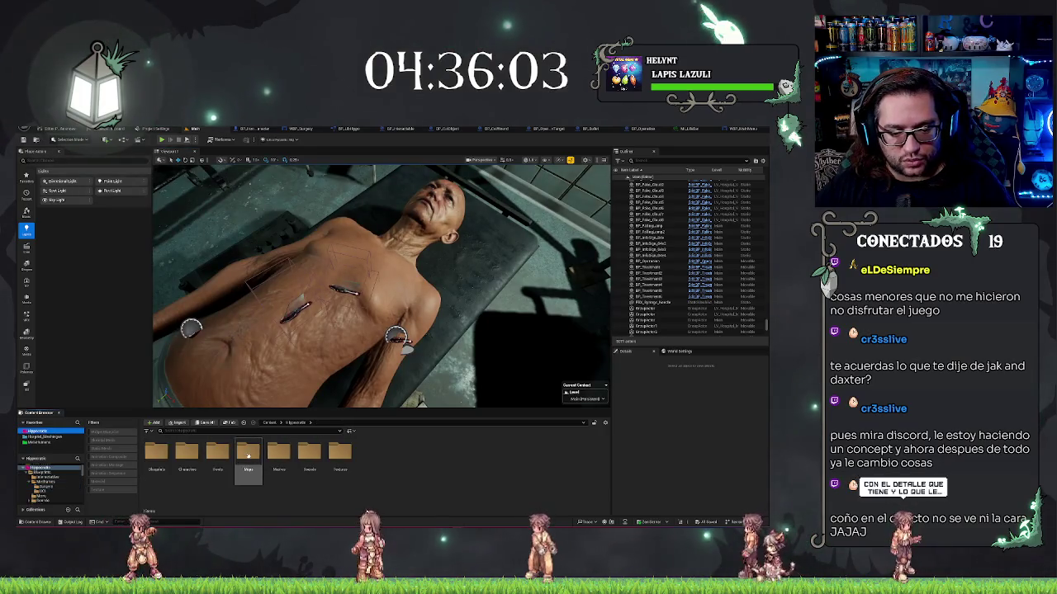
double_click(339, 454)
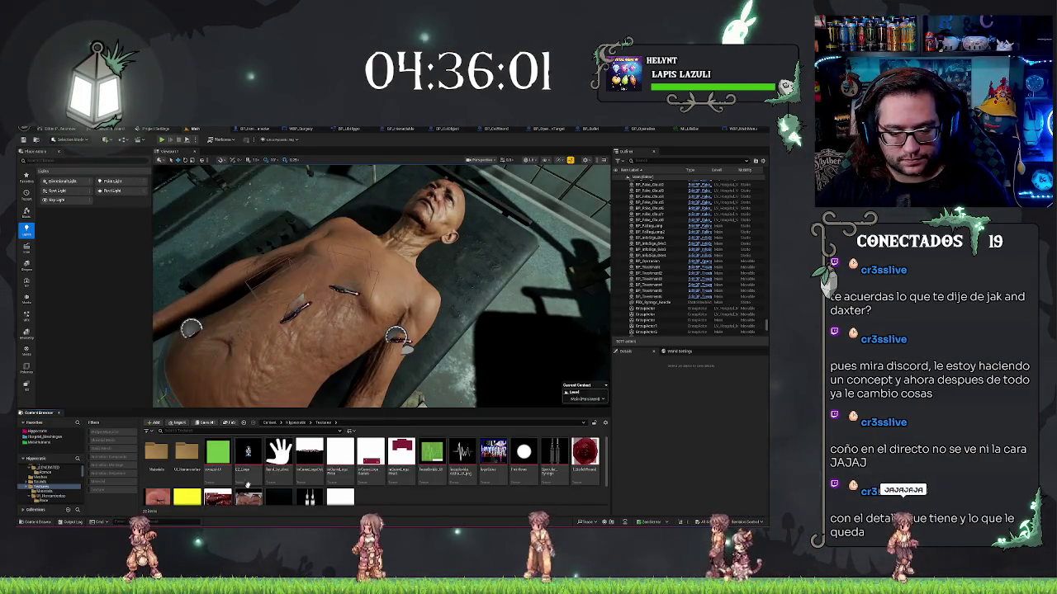
right_click(157, 474)
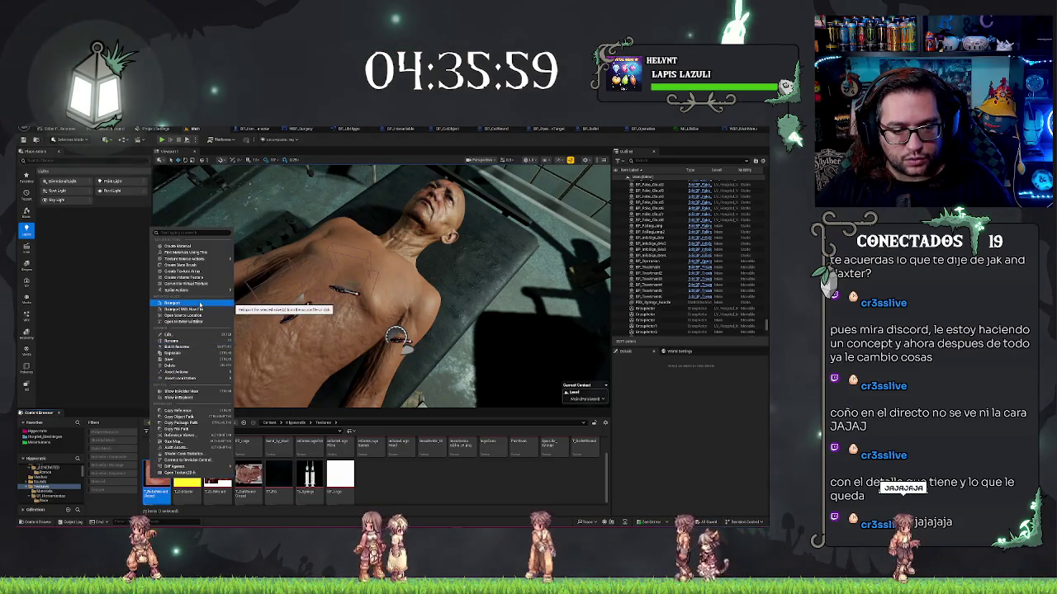
click(203, 312)
drag(203, 312, 239, 305)
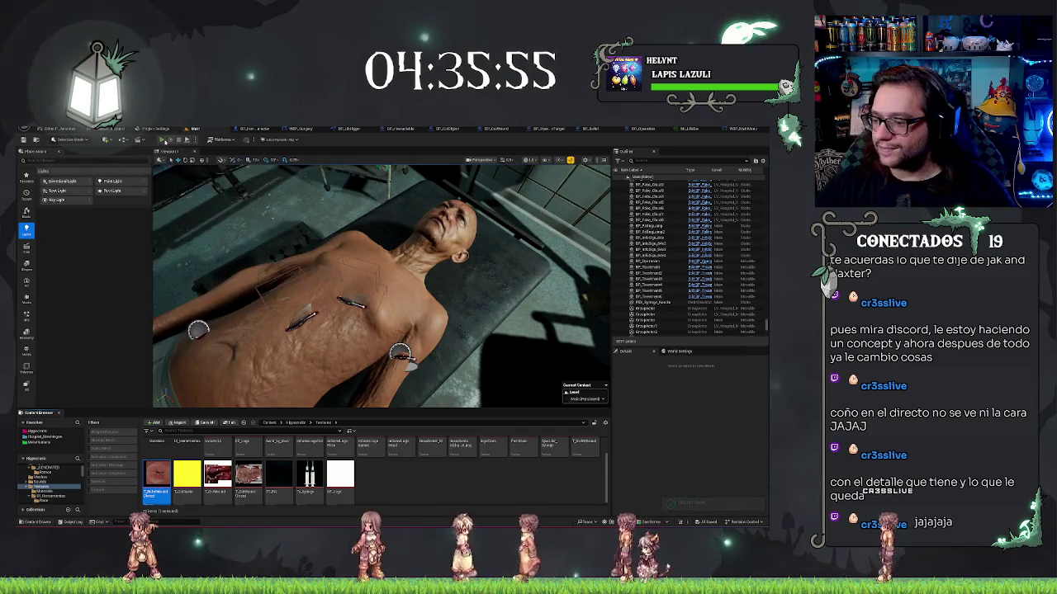
Launch Play In Editor from the level toolbar's Play button.
click(164, 140)
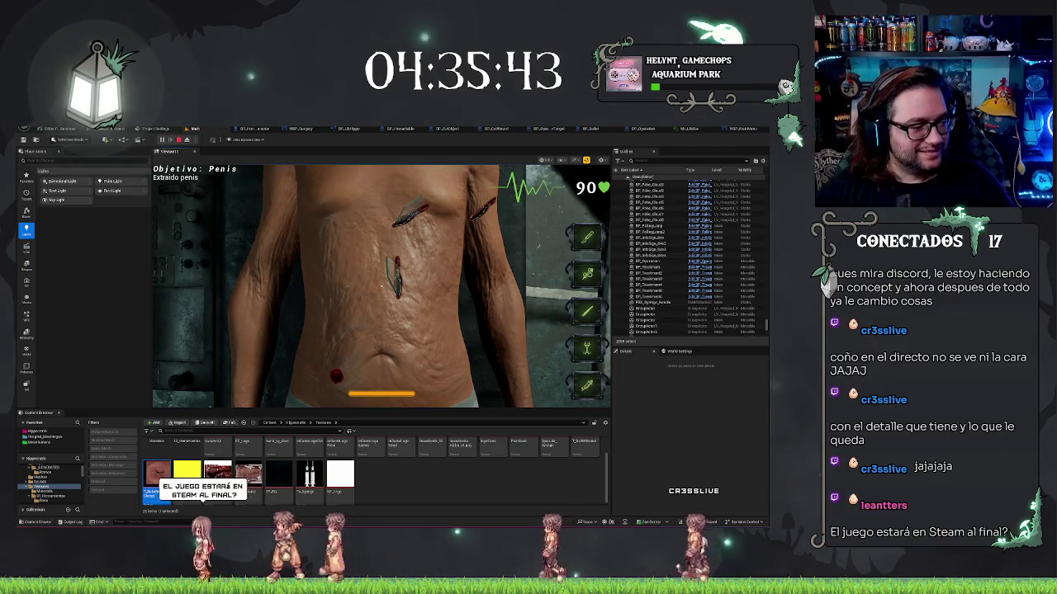
key(alt+Tab)
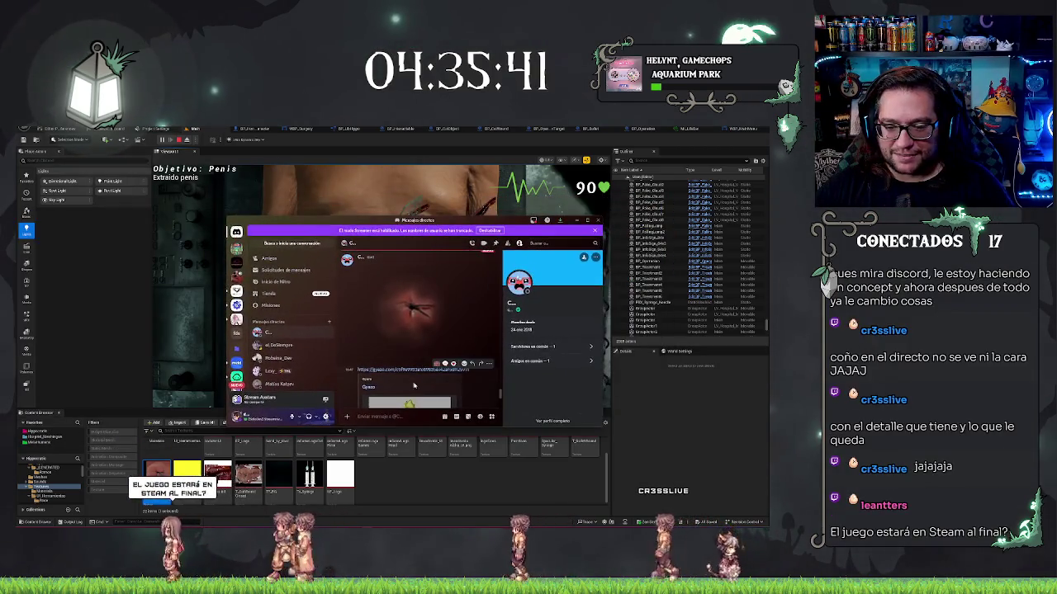
click(421, 340)
click(423, 341)
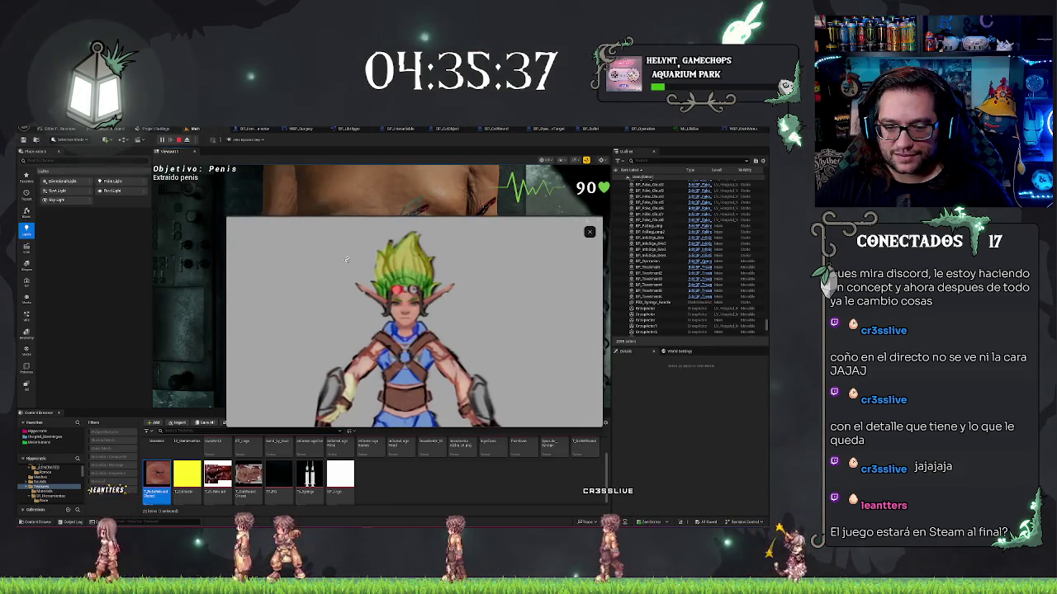
key(Escape)
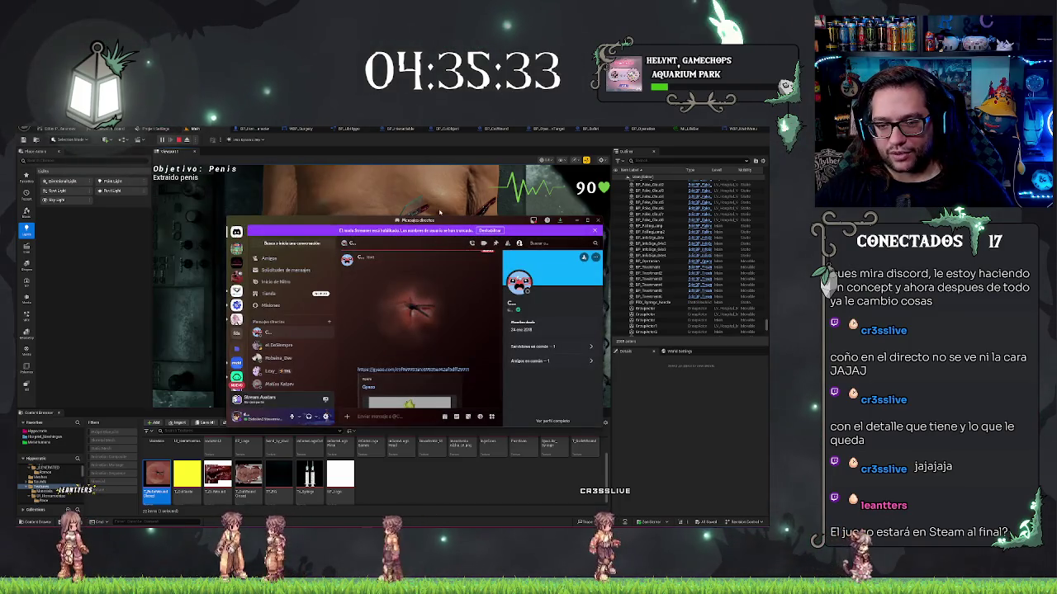
click(335, 262)
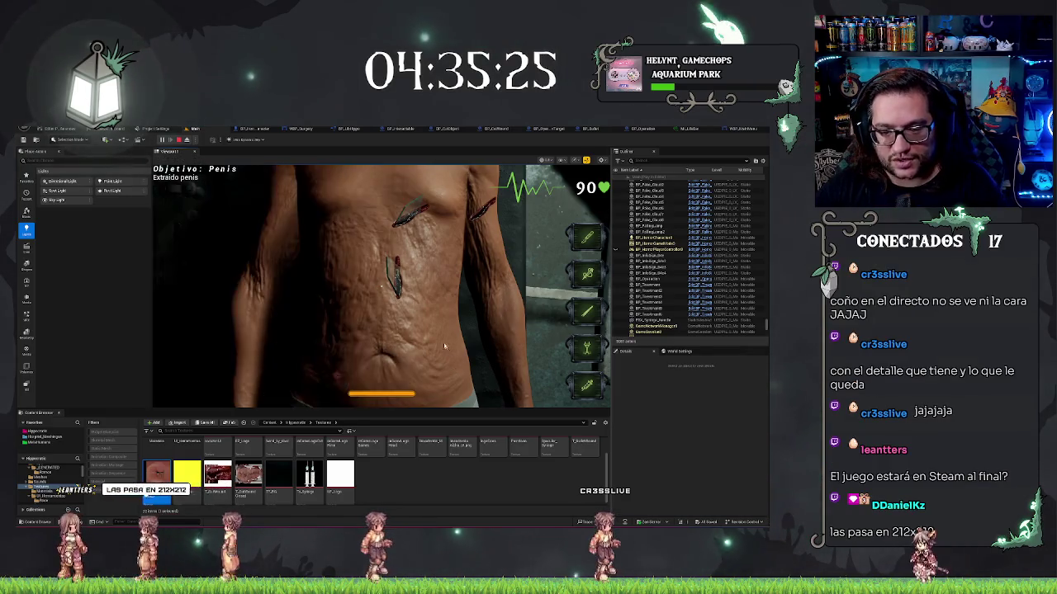
Cut open the middle and upper incisions, switch tools, and stitch the middle incision into a scar.
scroll(396, 347, down, 3)
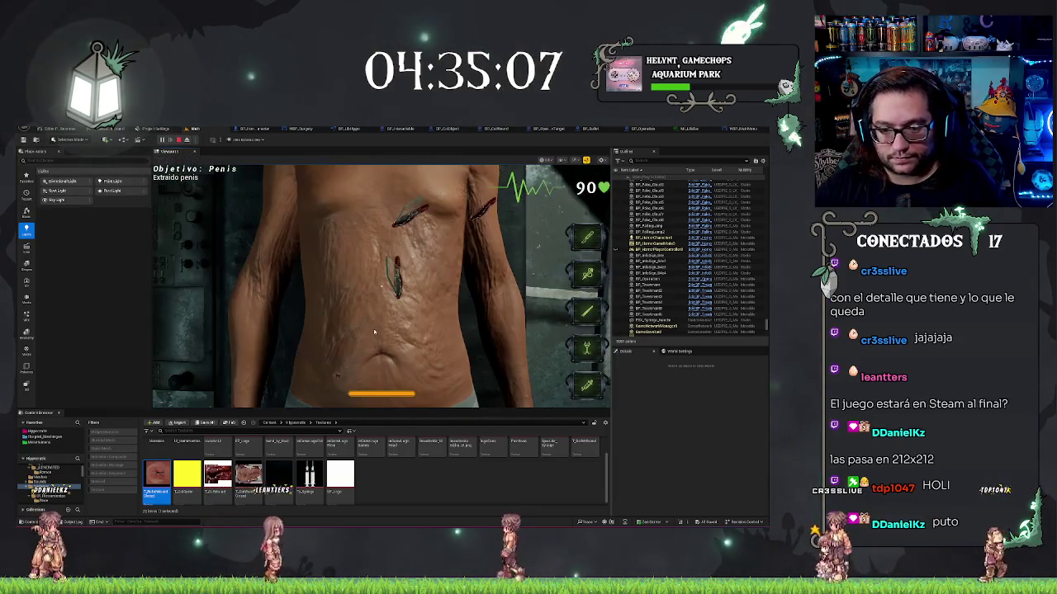
click(396, 276)
click(403, 229)
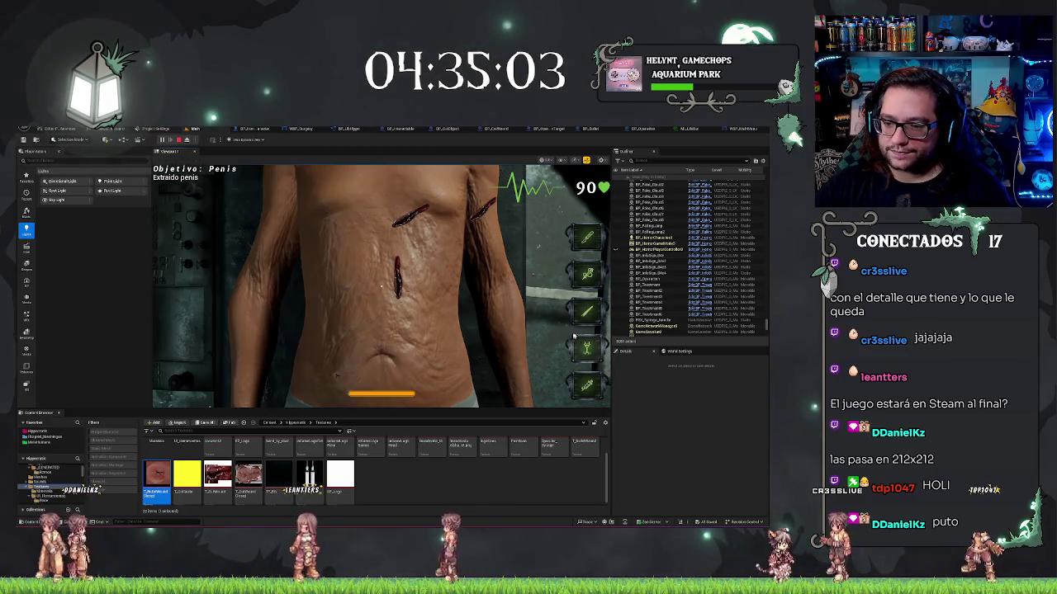
click(587, 347)
click(397, 290)
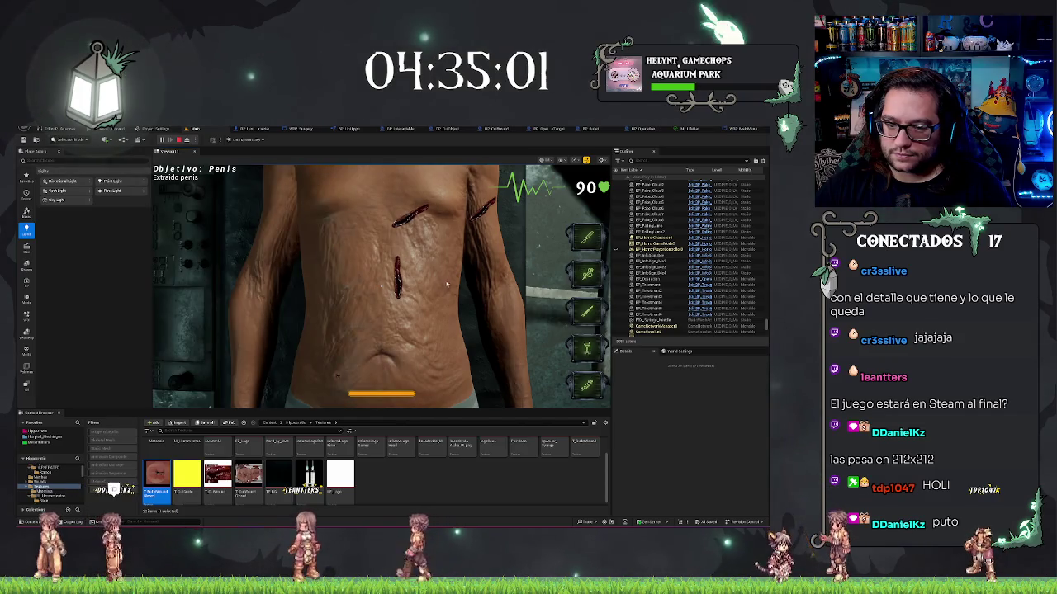
click(395, 289)
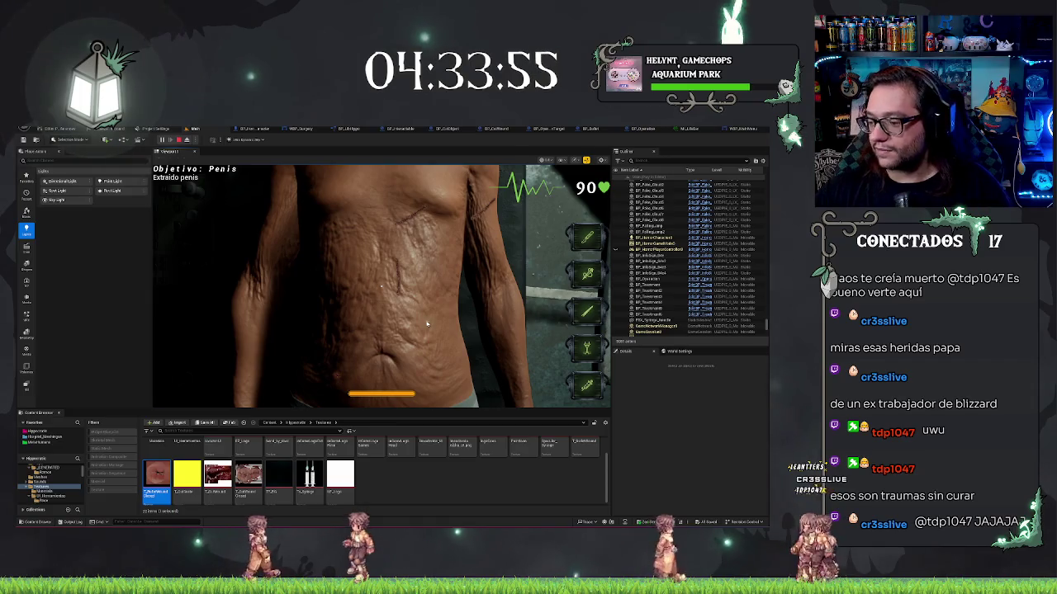
Stop the Play In Editor session with Esc.
key(Escape)
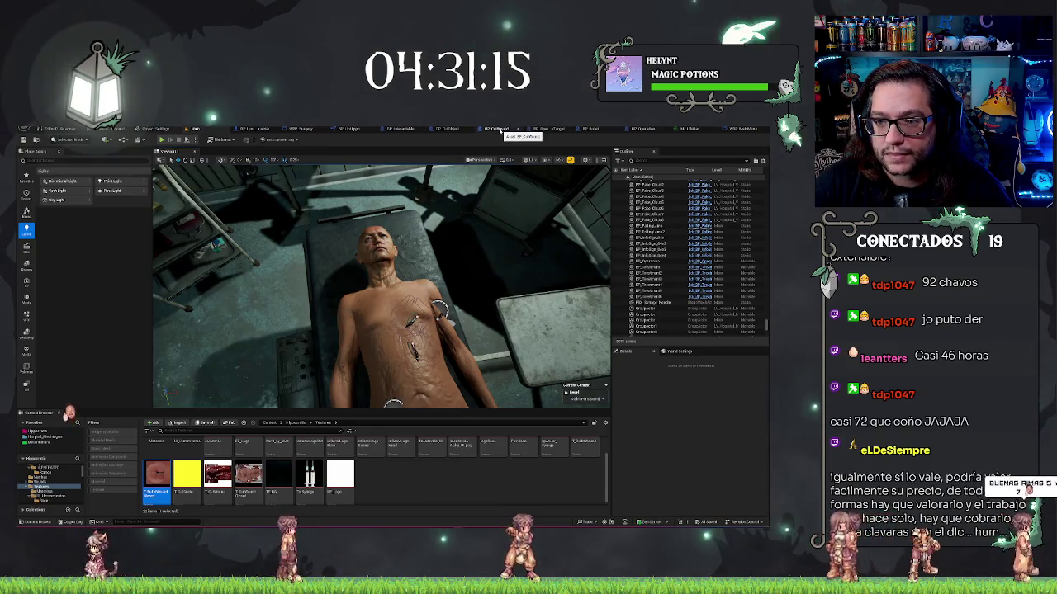
Close four unneeded editor tabs, including BP_Outlet, and bring up the BP_Operation tab.
middle_click(502, 130)
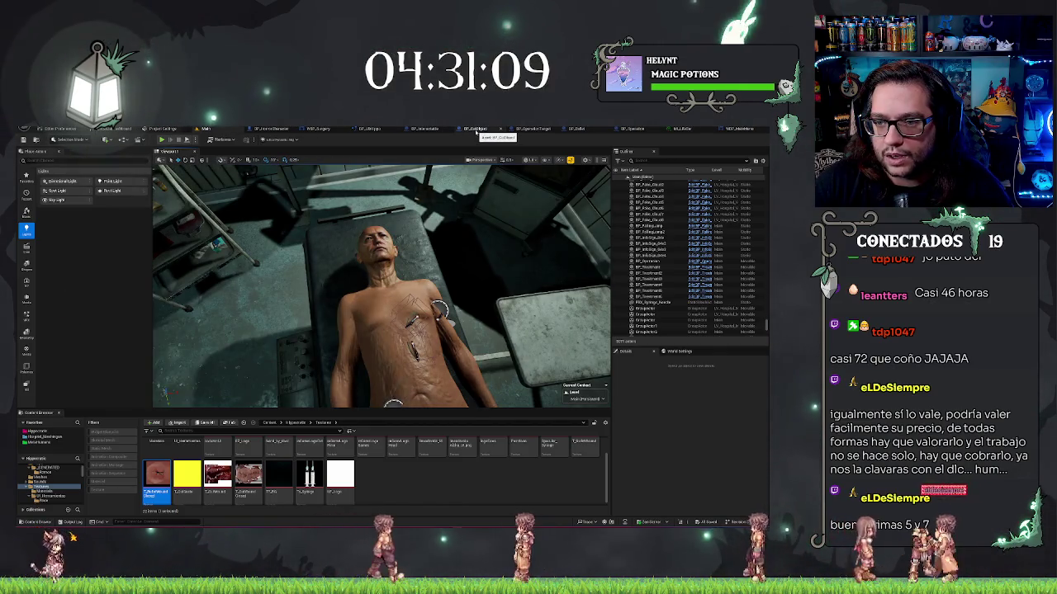
middle_click(477, 129)
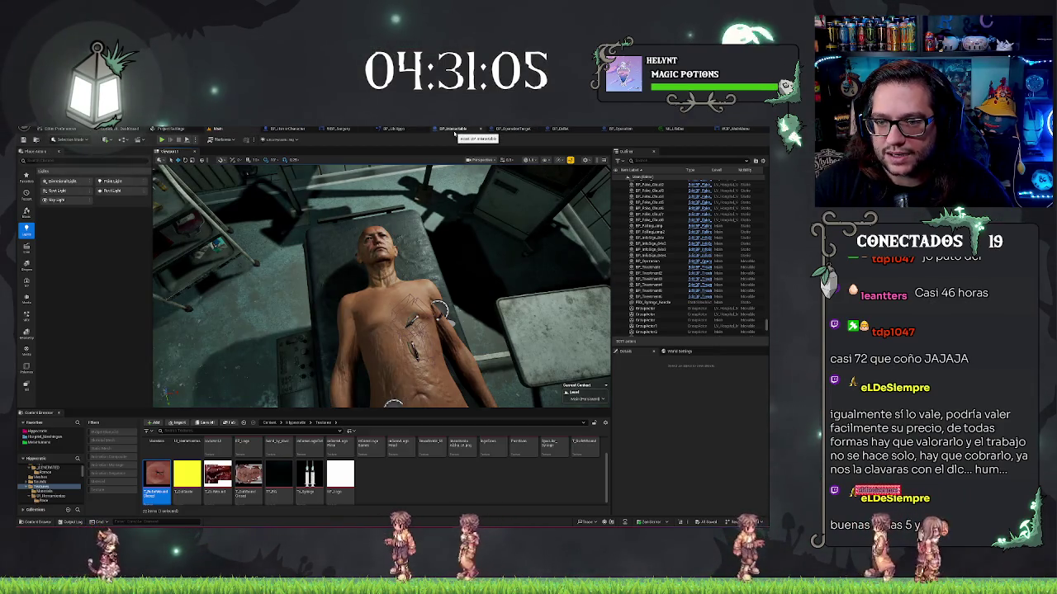
middle_click(453, 129)
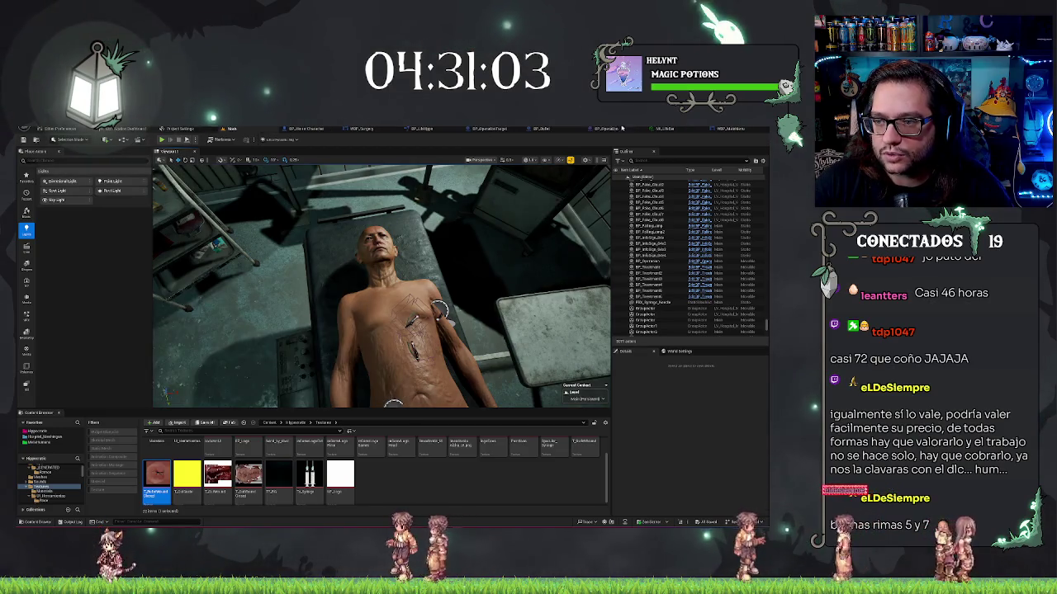
middle_click(578, 130)
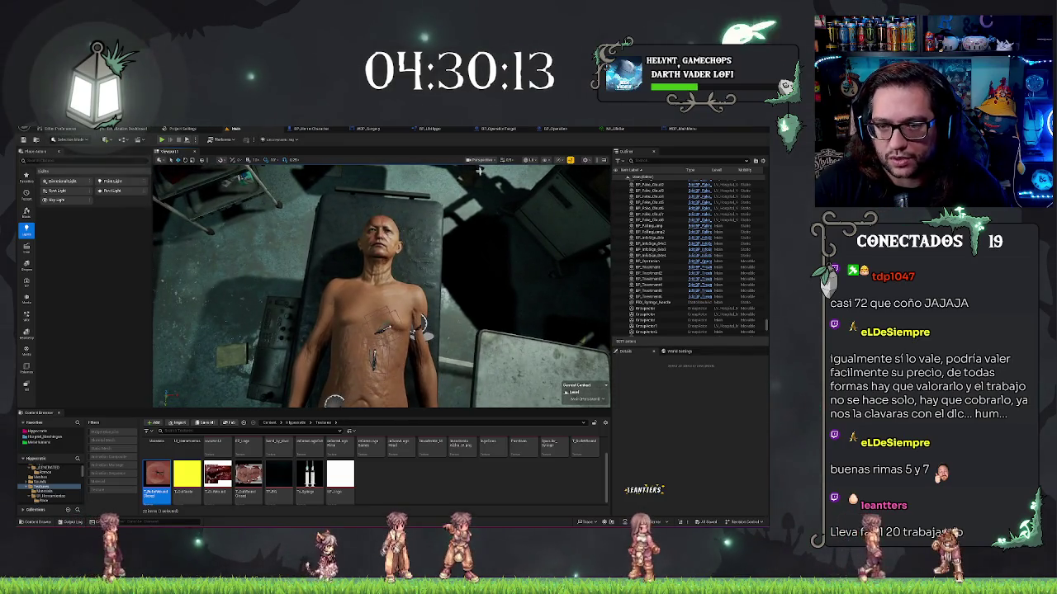
click(558, 130)
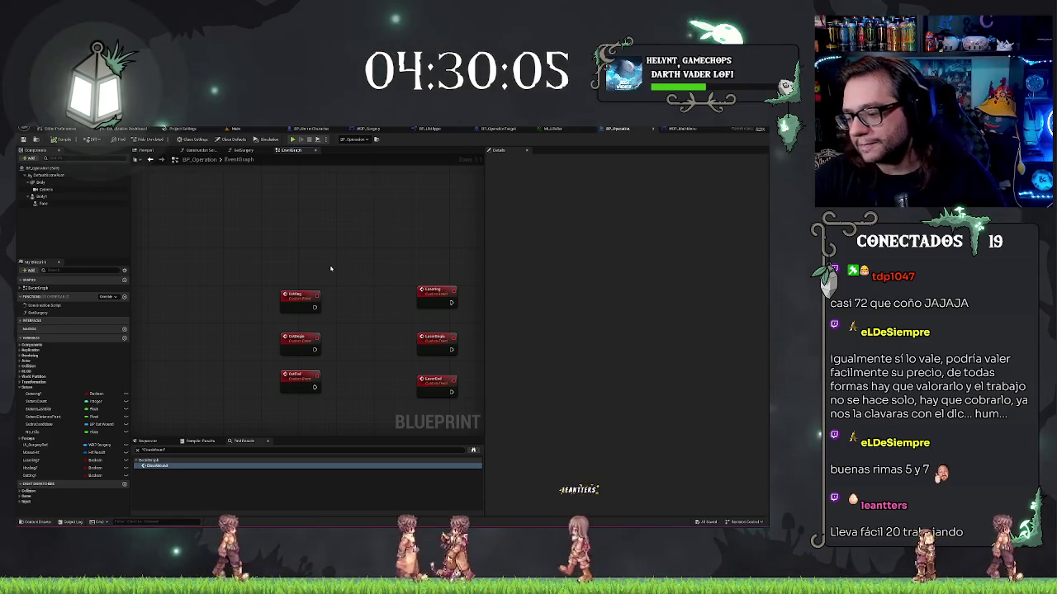
Box-select the three left custom event nodes in BP_Operation's graph, then clear the selection.
mouse_move(220, 248)
mouse_down()
mouse_move(253, 295)
mouse_move(289, 388)
mouse_up()
click(259, 180)
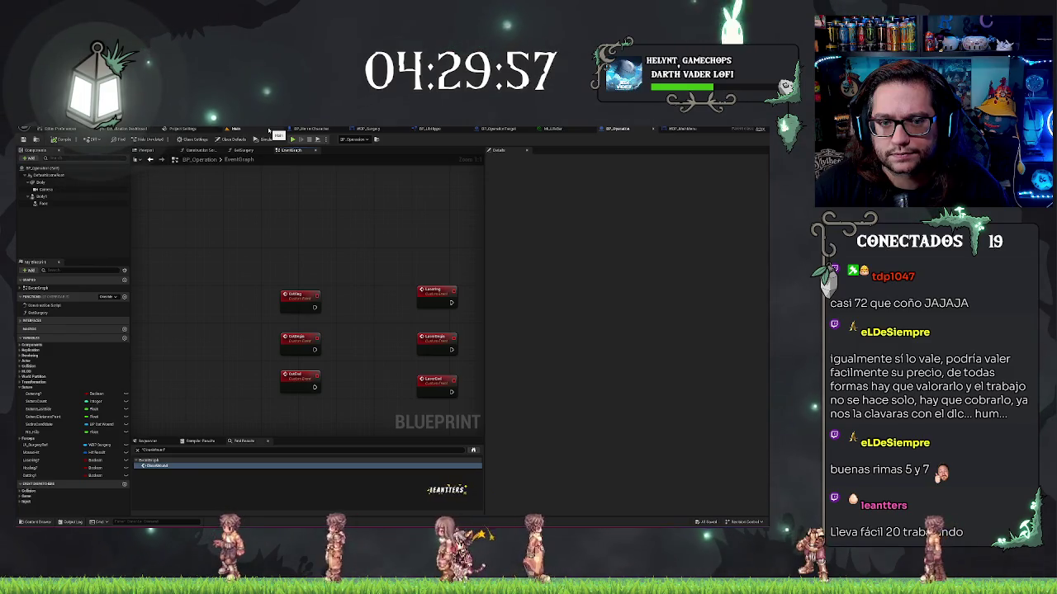
Duplicate ML_WoundBullet, rename the copy starting with 'ML_Wo', and open it for editing.
click(265, 132)
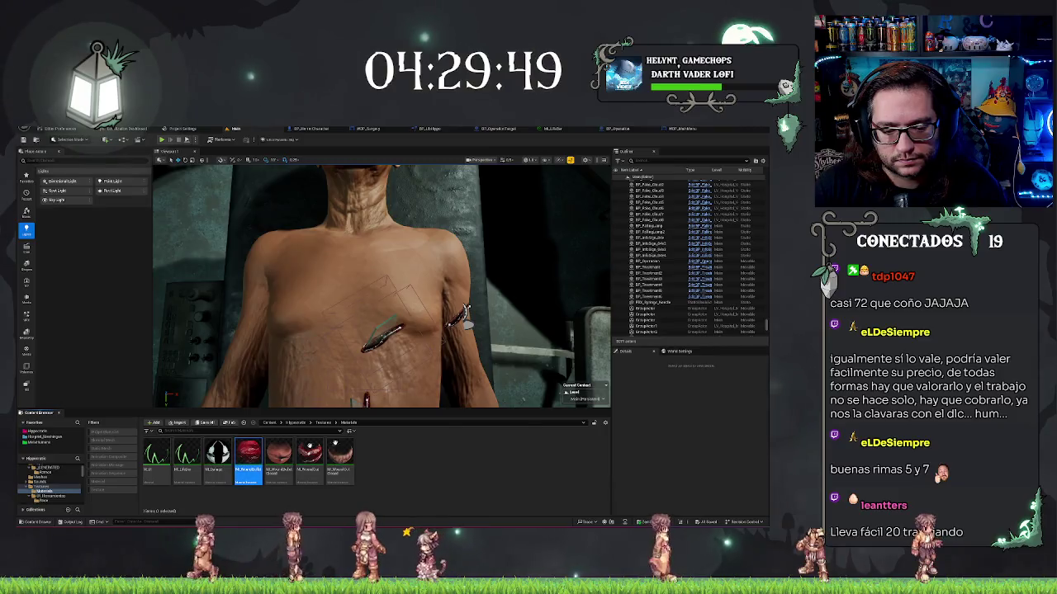
key(ctrl+d)
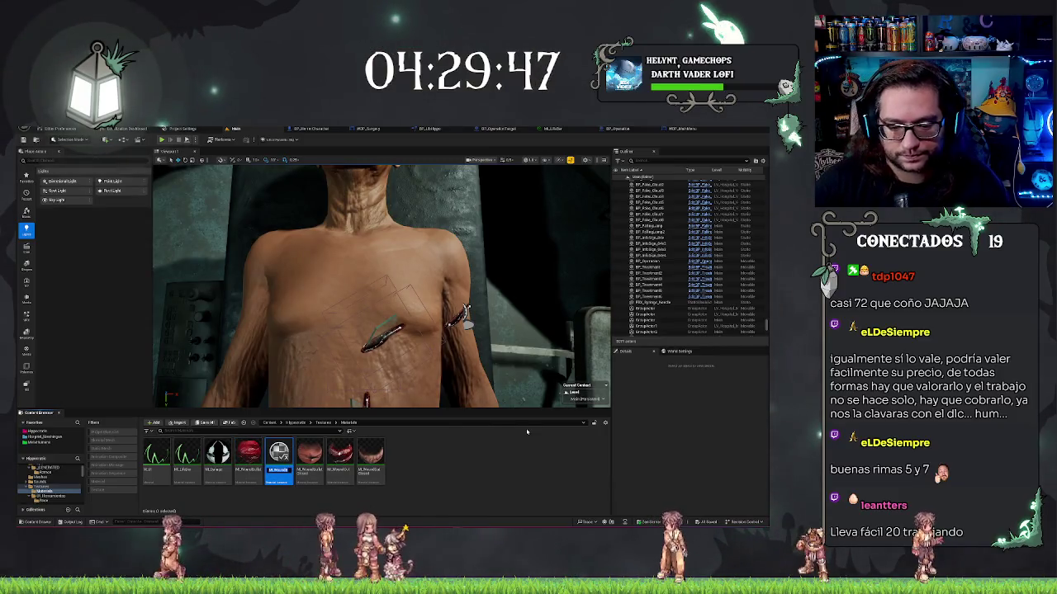
text(ML_Wo)
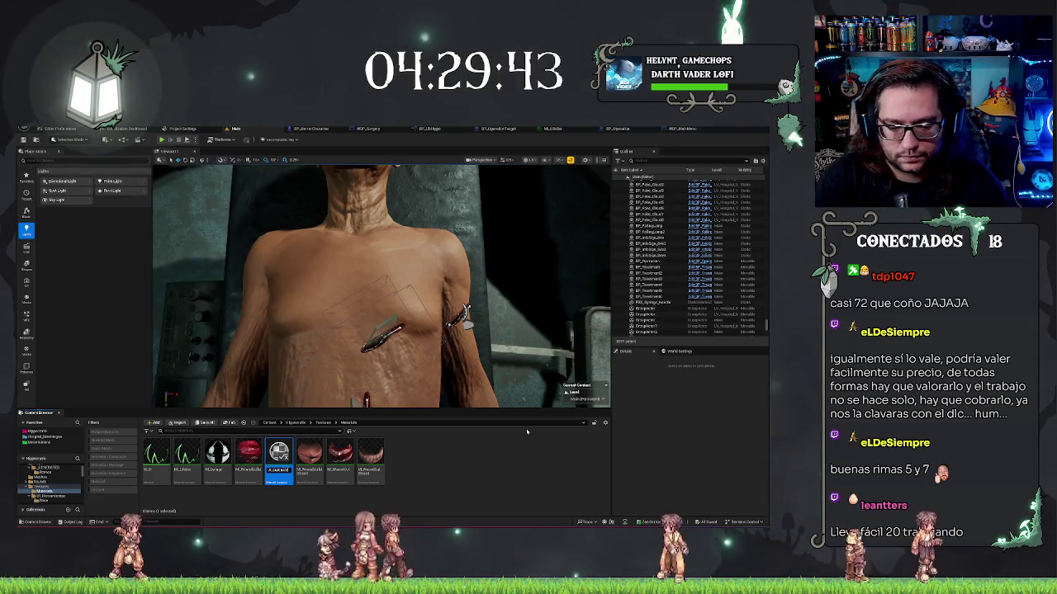
key(Return)
right_click(203, 446)
click(213, 445)
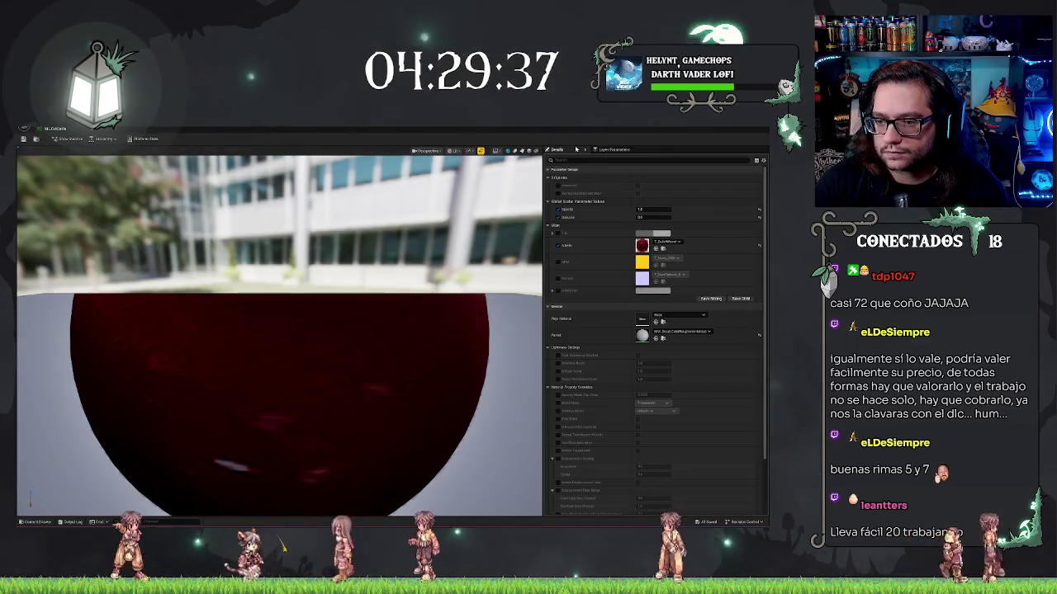
Set the duplicate's Albedo to the yellow texture, check the preview sphere, and return to the level.
click(672, 244)
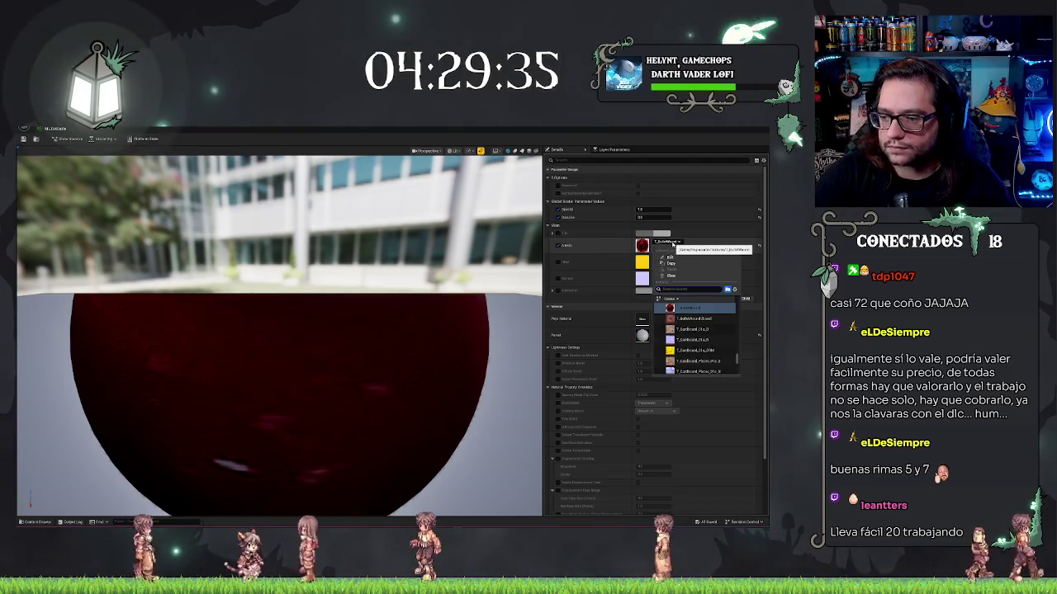
click(693, 350)
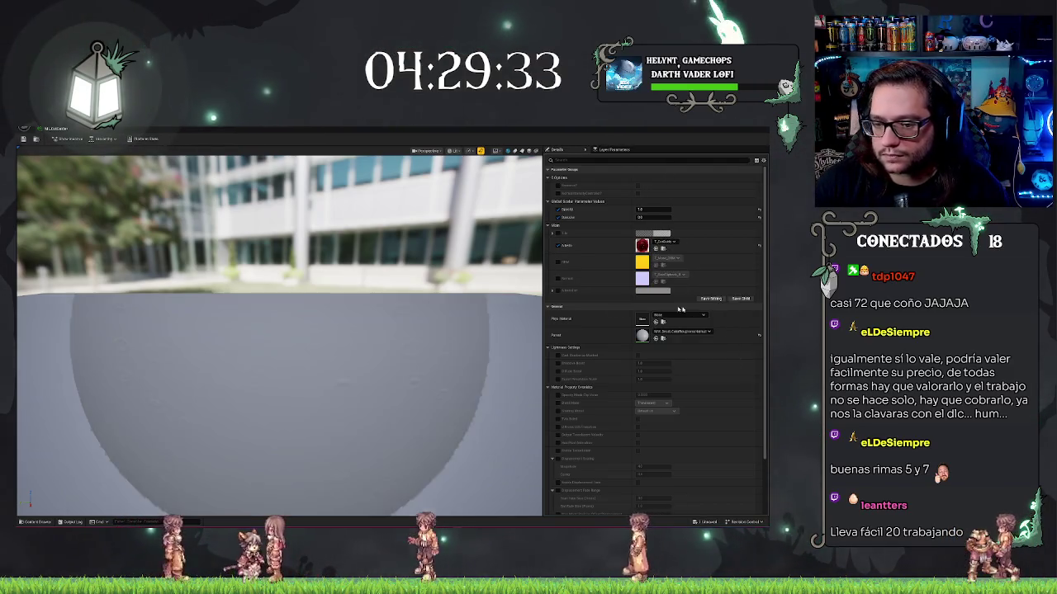
drag(330, 310, 311, 323)
key(alt+Tab)
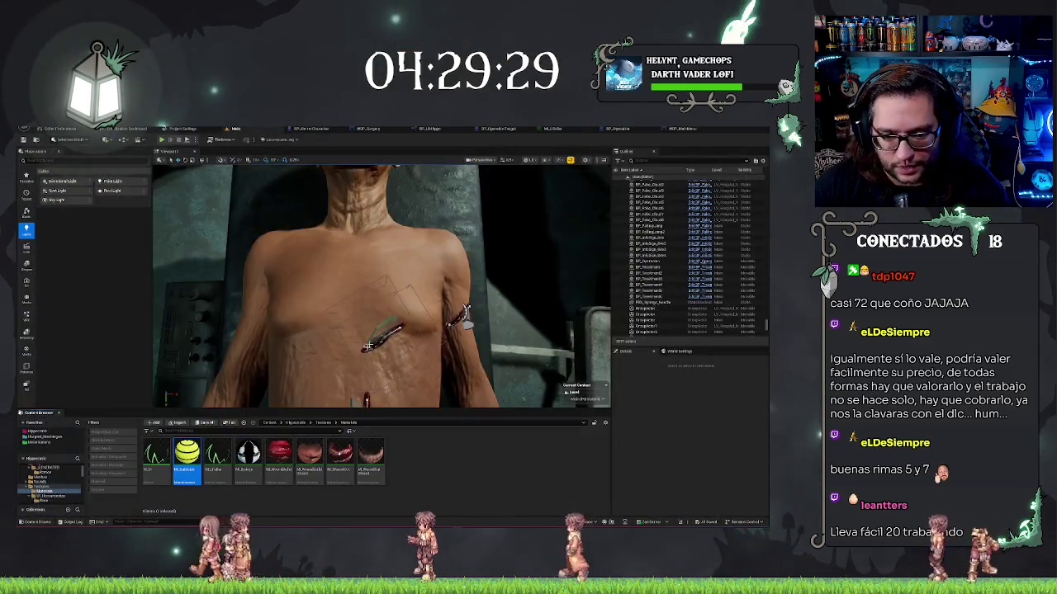
Browse a texture in the Texturas folder, then return to the BP_Operation event graph.
click(323, 423)
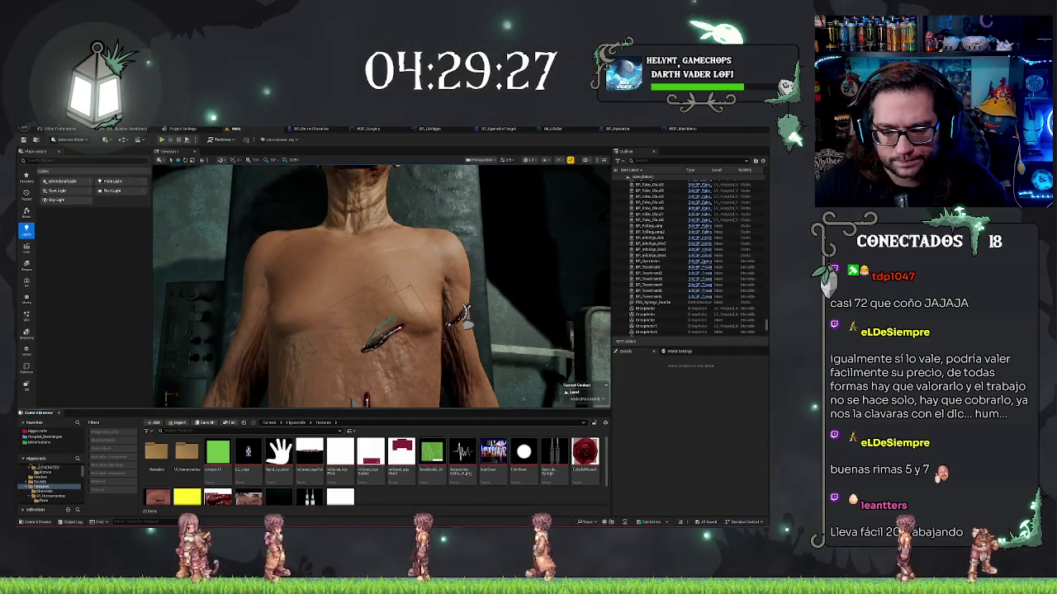
click(305, 454)
scroll(258, 443, down, 1)
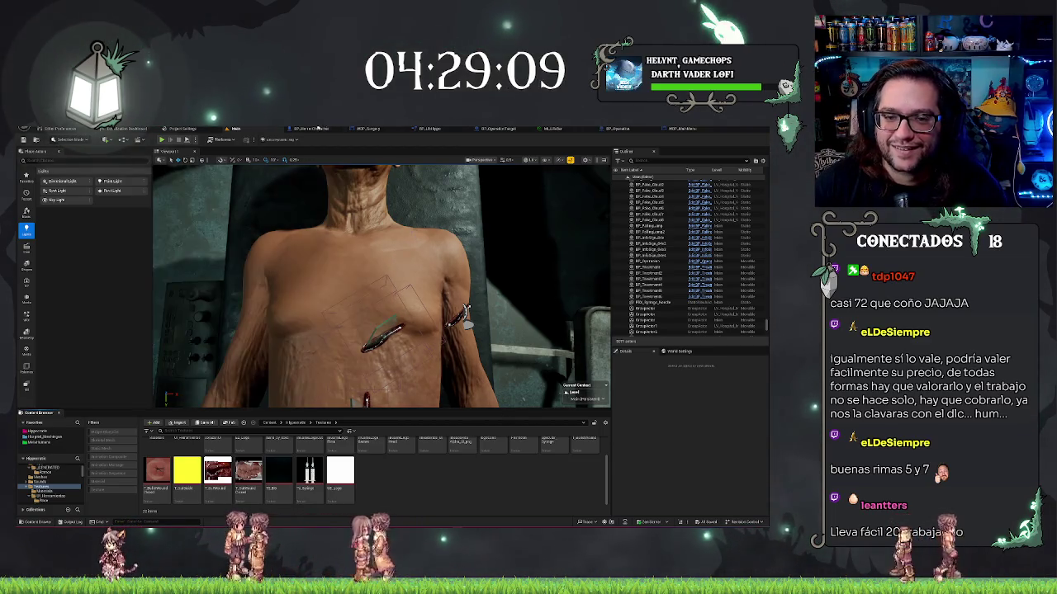
click(625, 130)
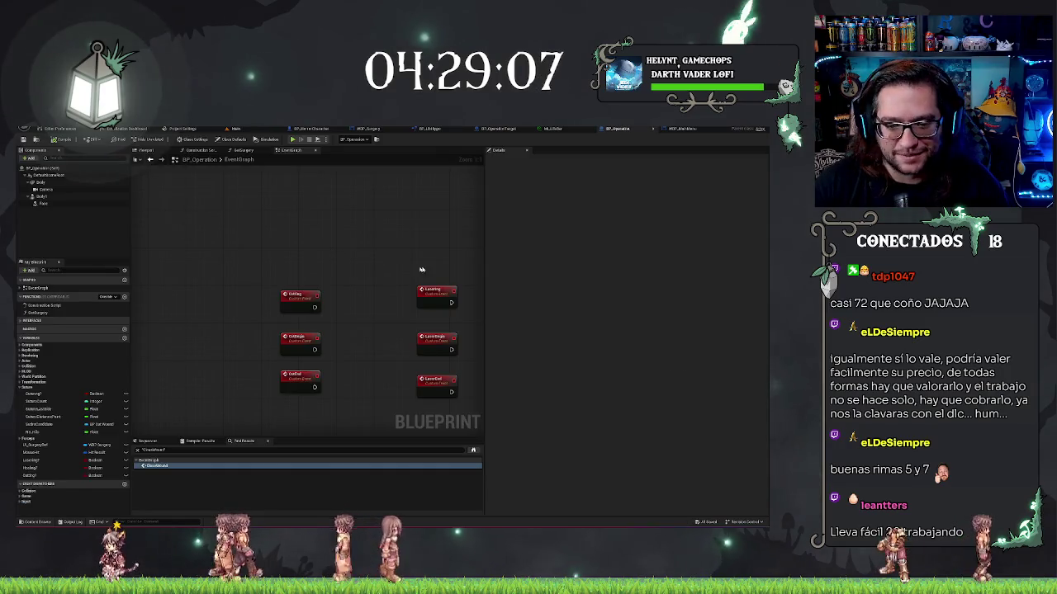
Look through the BP_OperationTarget and BP_HorrorCharacter blueprints, then show BP_OperationTarget in the Content Browser.
click(499, 130)
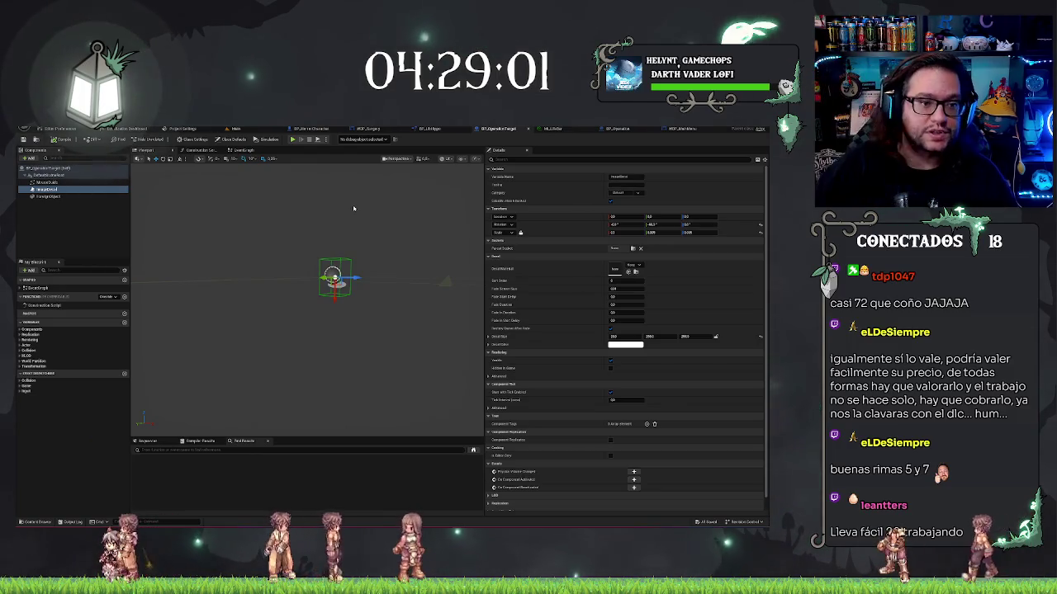
click(78, 206)
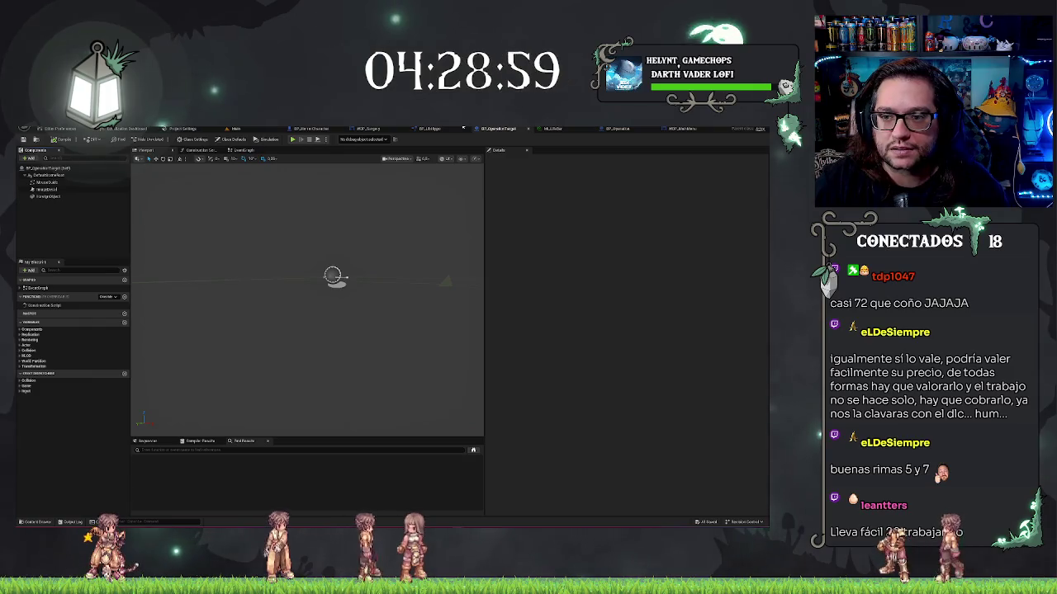
click(306, 130)
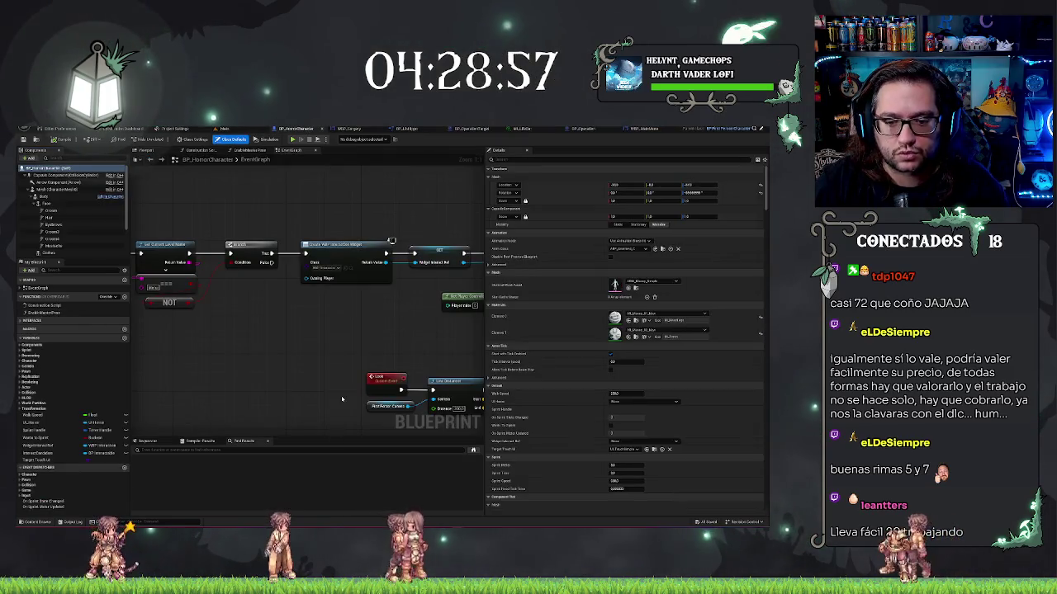
click(473, 129)
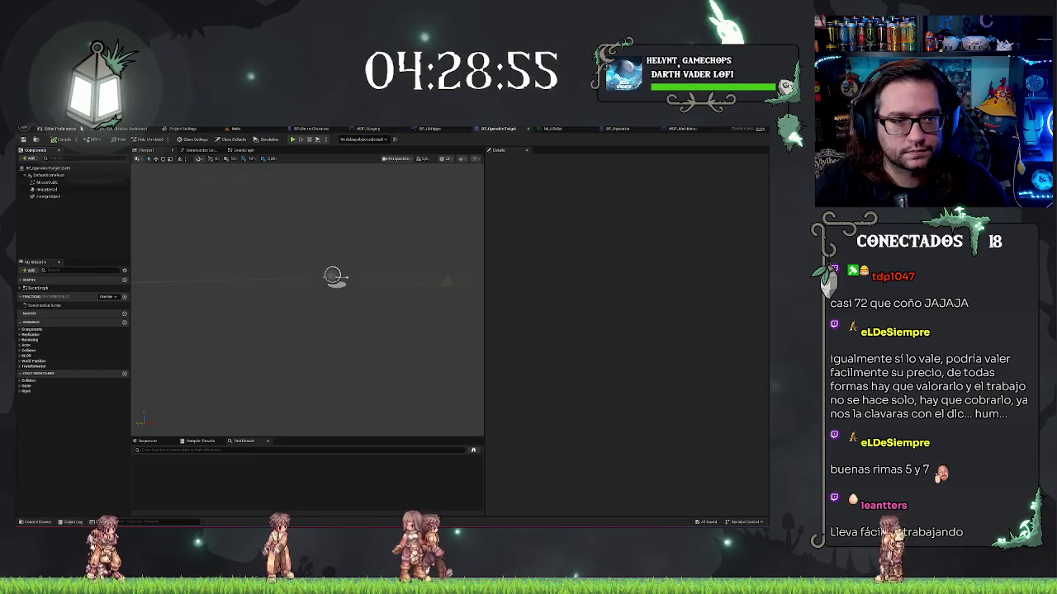
click(38, 141)
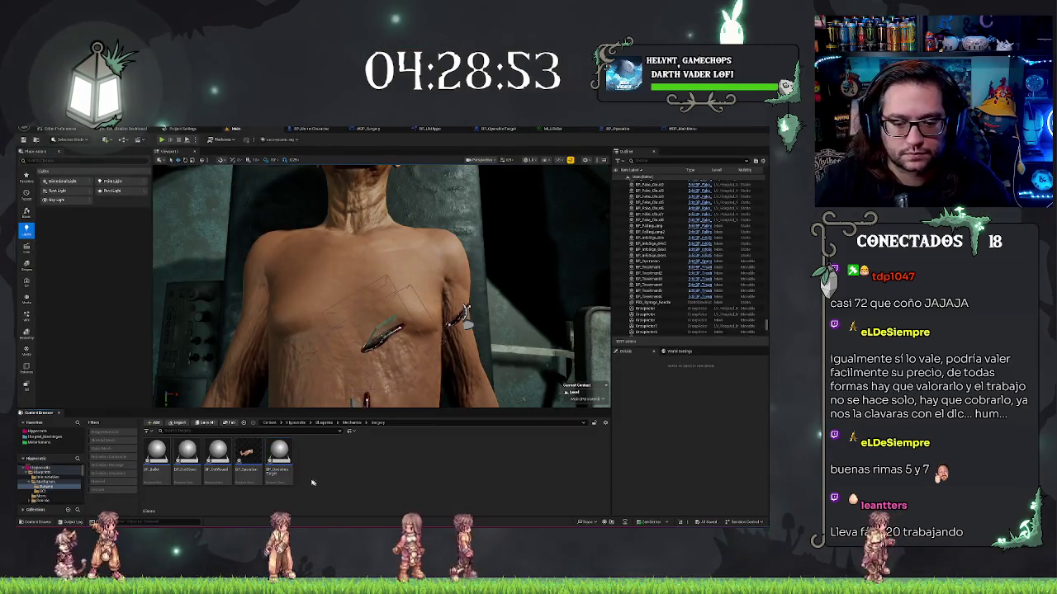
Derive a child Blueprint class from BP_OperationTarget, replace the default name with BP_CutGuide, and open it.
right_click(272, 489)
click(305, 295)
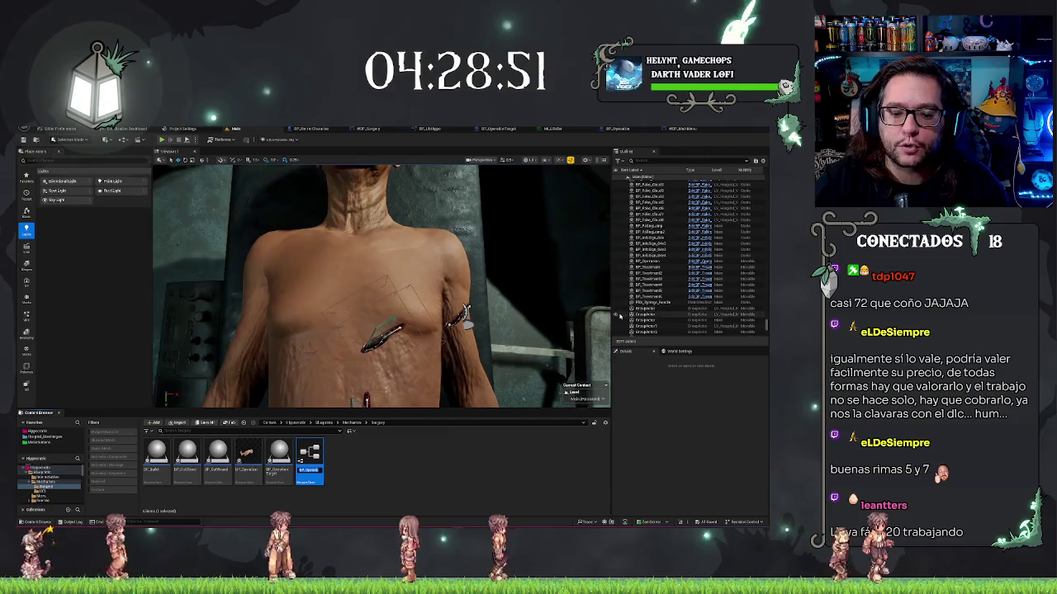
key(End)
text(BP_DecoratorTarget)
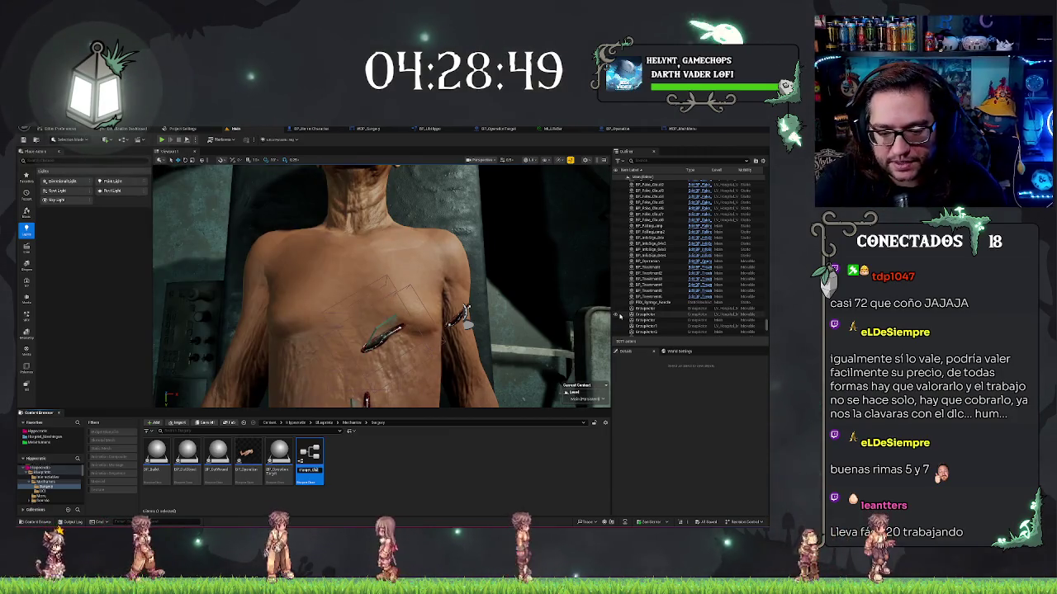
key(BackSpace)
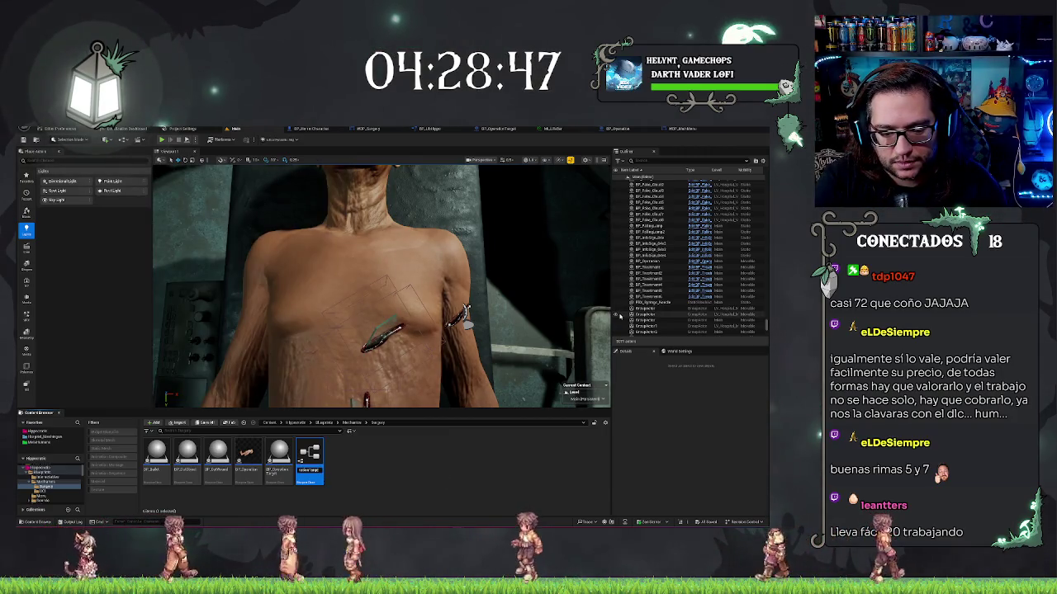
text(BP_)
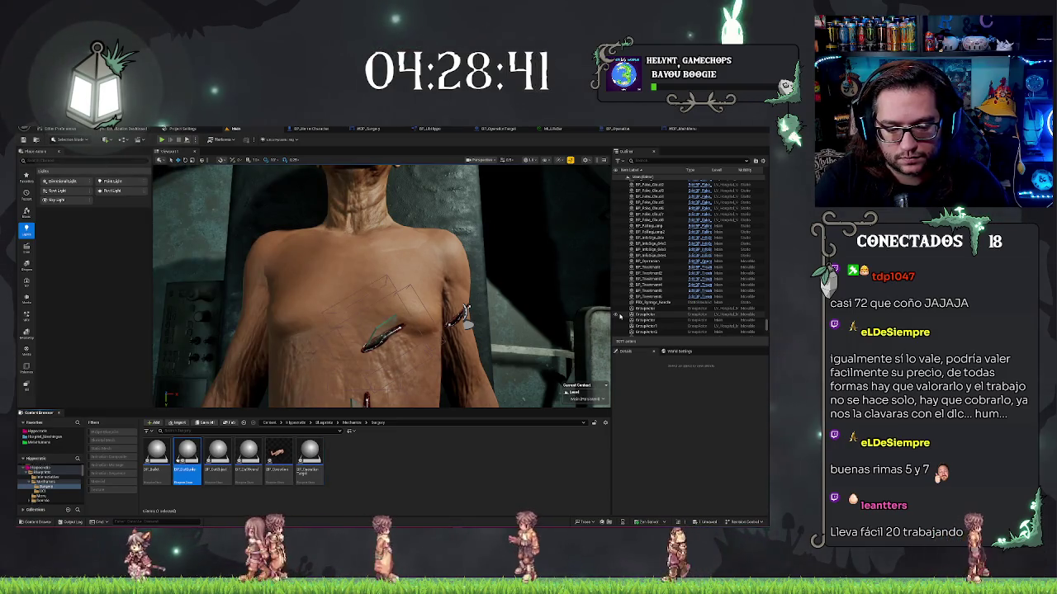
key(Return)
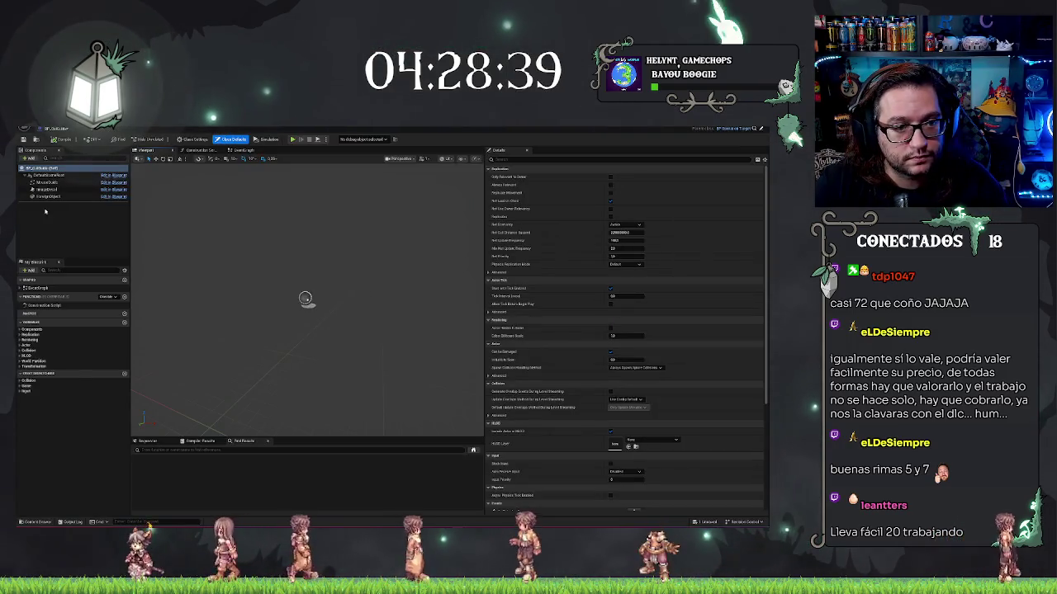
Add a Box Collision component to BP_CutGuide and view it in the preview.
click(31, 157)
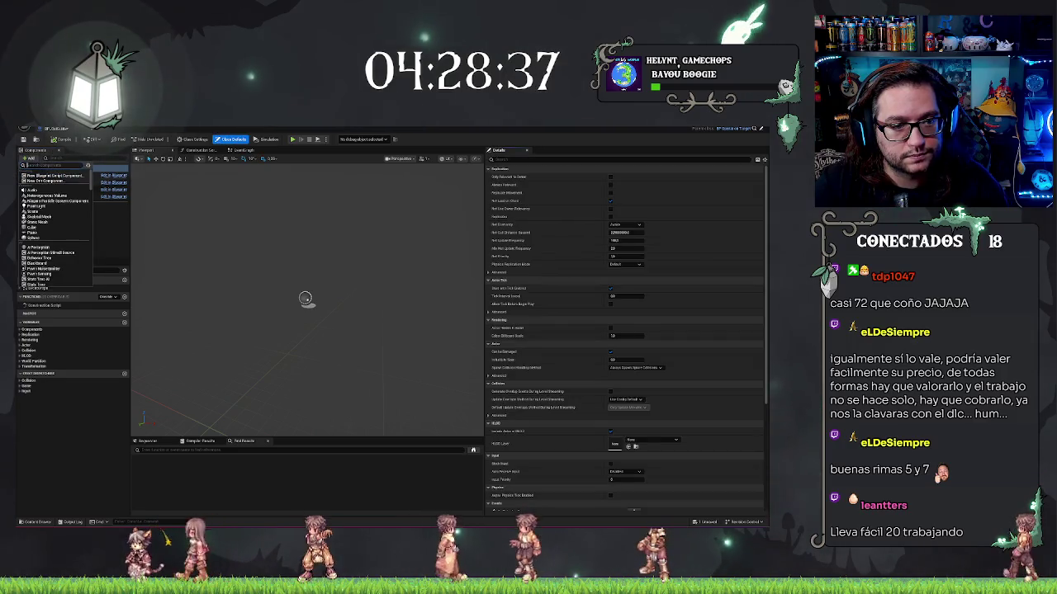
text(box)
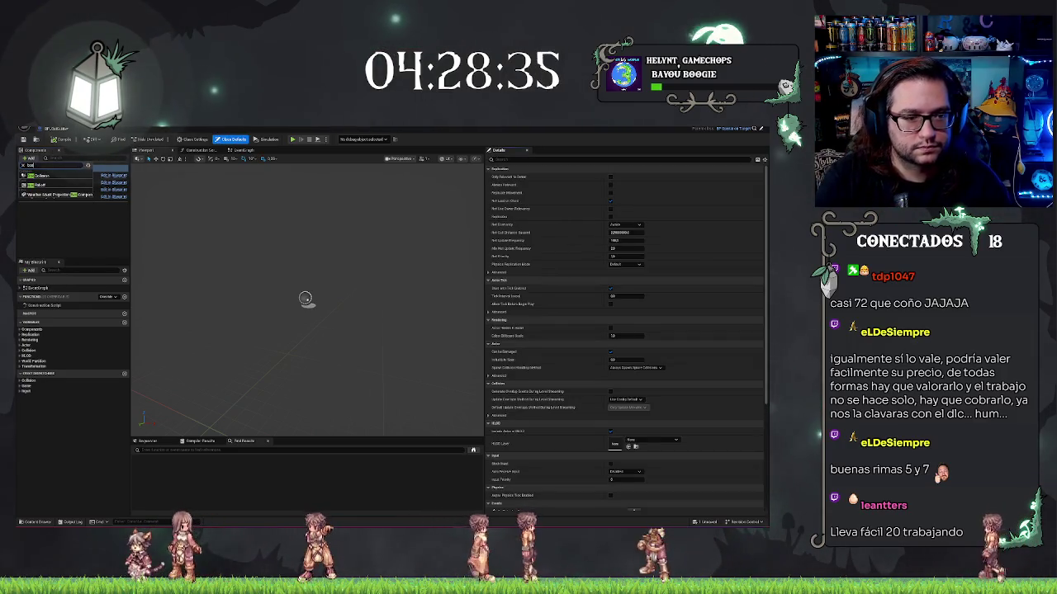
click(41, 175)
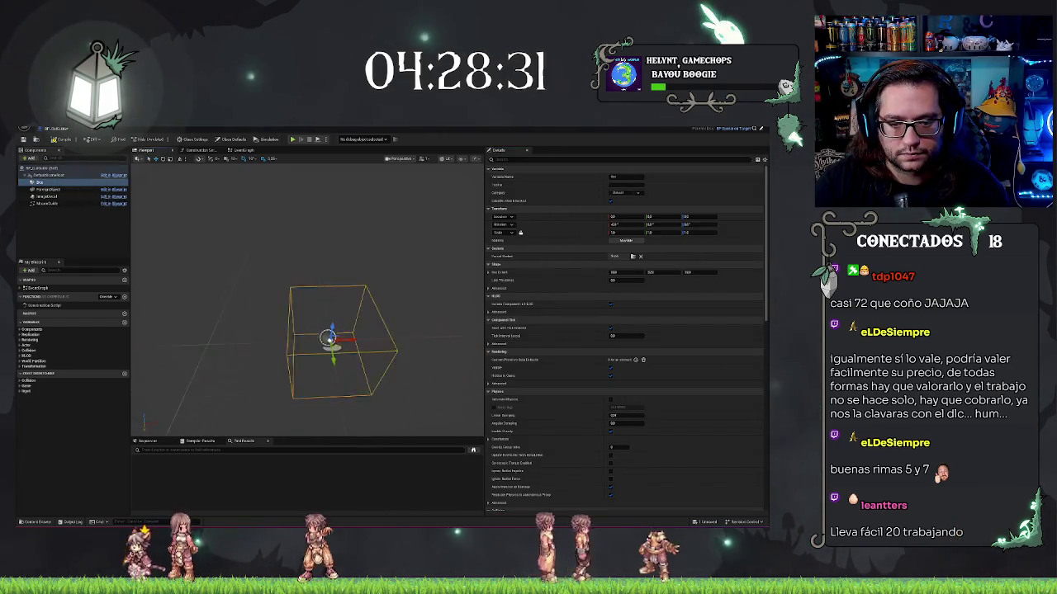
mouse_move(305, 297)
mouse_down()
mouse_move(346, 310)
mouse_move(309, 339)
mouse_up()
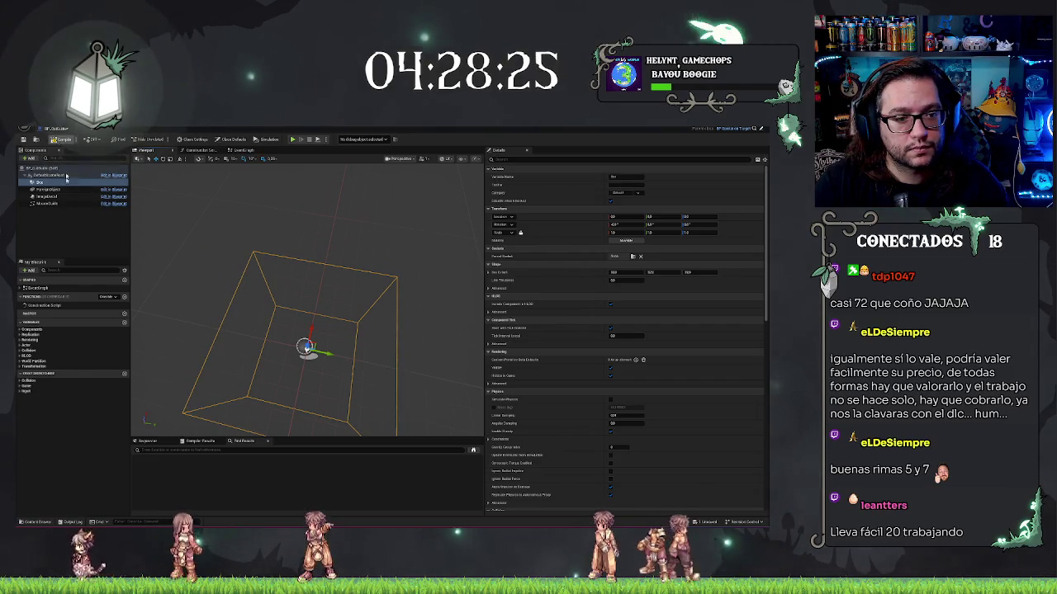
Assign a decal material to the Decal component's Decal Material slot.
click(49, 197)
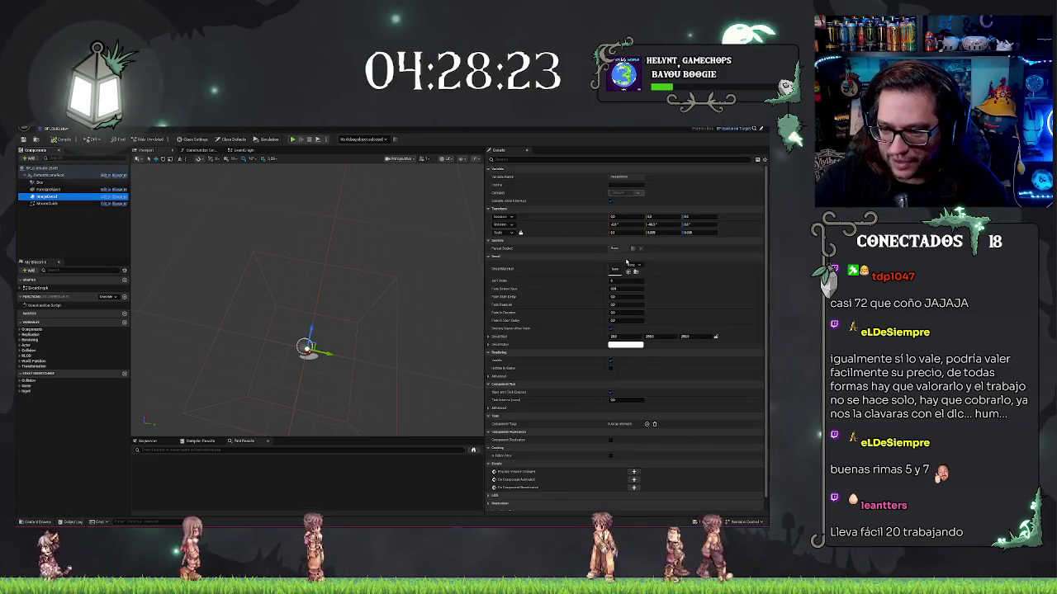
click(631, 265)
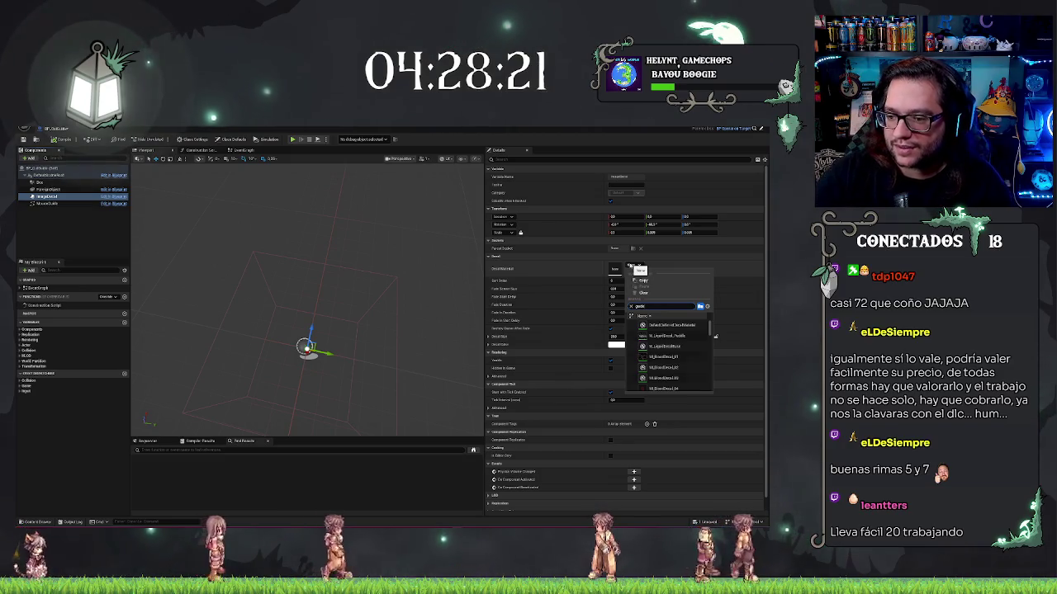
click(677, 327)
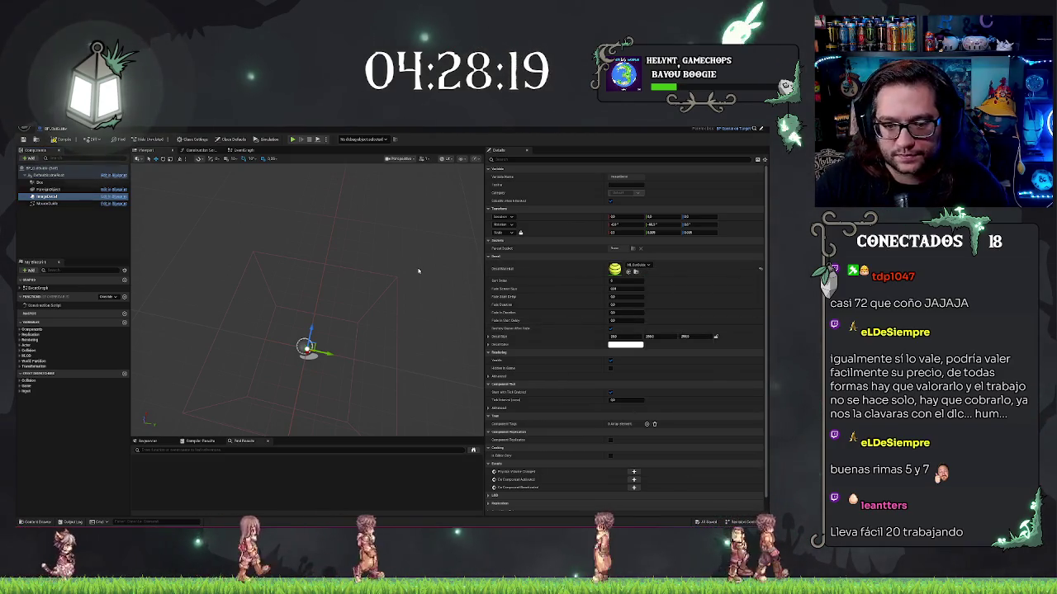
scroll(416, 269, down, 2)
click(57, 232)
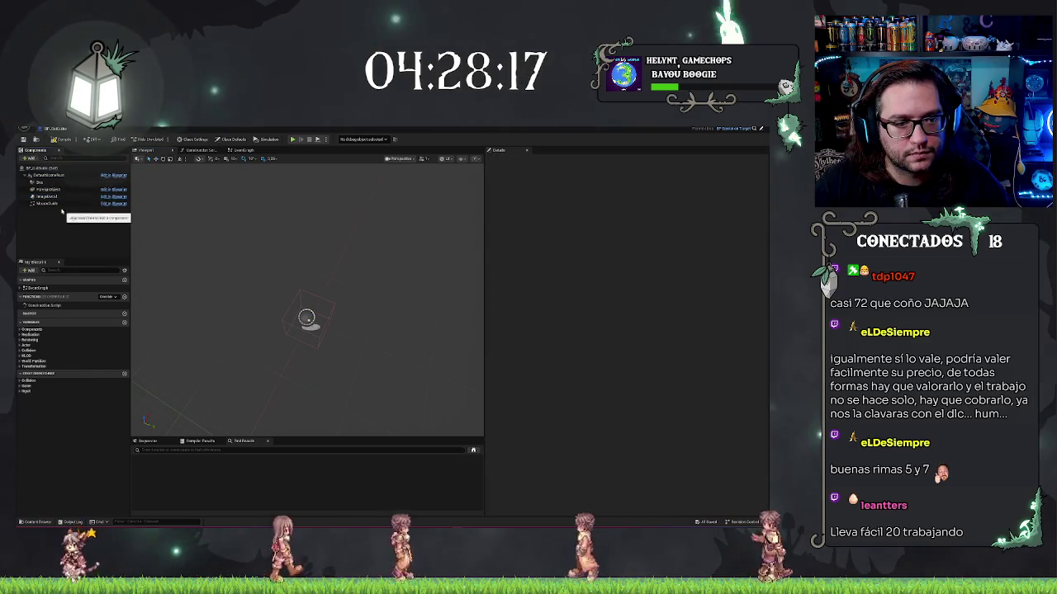
Detach the Blueprint editor into its own window and drop BP_CutGuide onto the patient's chest.
click(43, 203)
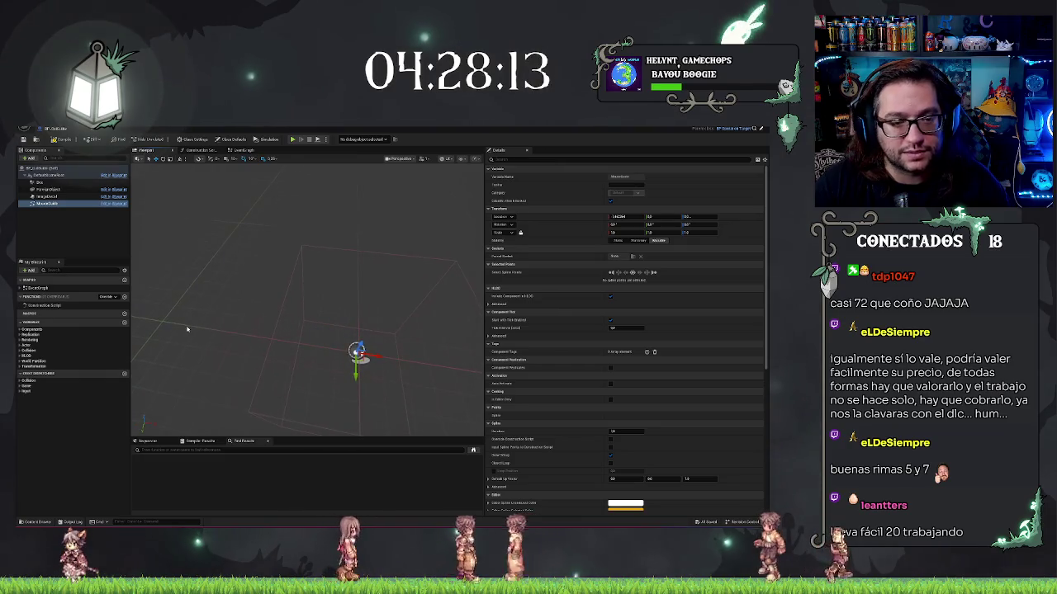
mouse_move(50, 128)
mouse_down()
mouse_move(239, 206)
mouse_move(231, 201)
mouse_move(468, 153)
mouse_move(702, 134)
mouse_up()
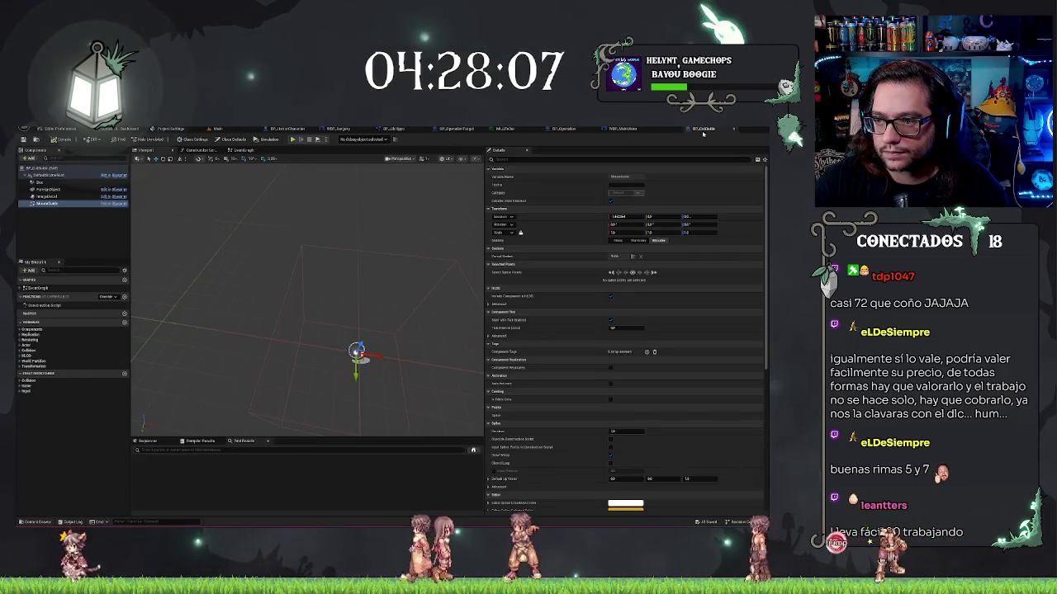
click(212, 129)
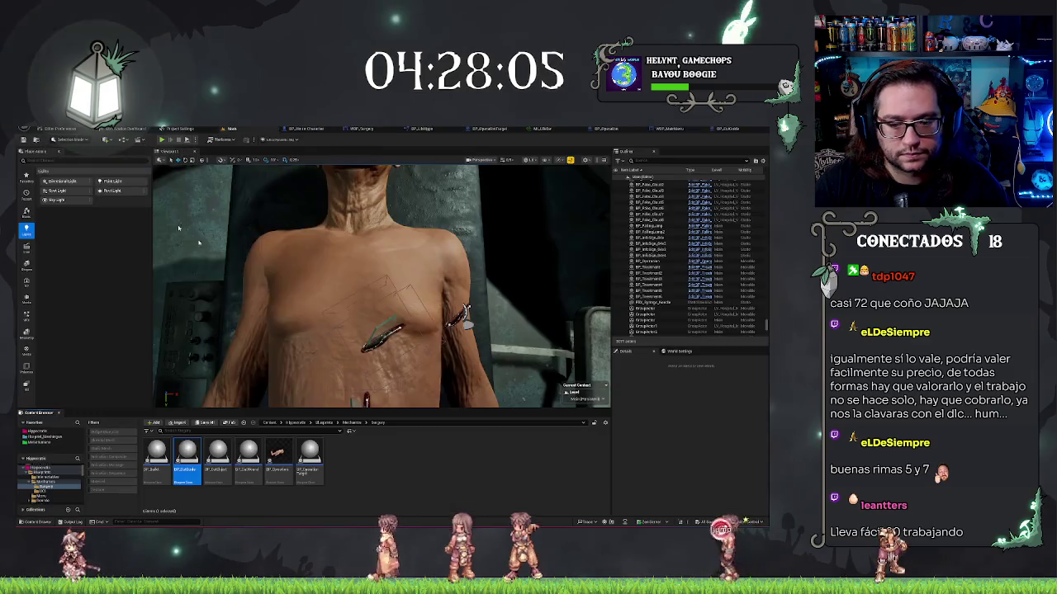
mouse_move(186, 453)
mouse_down()
mouse_move(346, 307)
mouse_move(349, 264)
mouse_move(342, 272)
mouse_up()
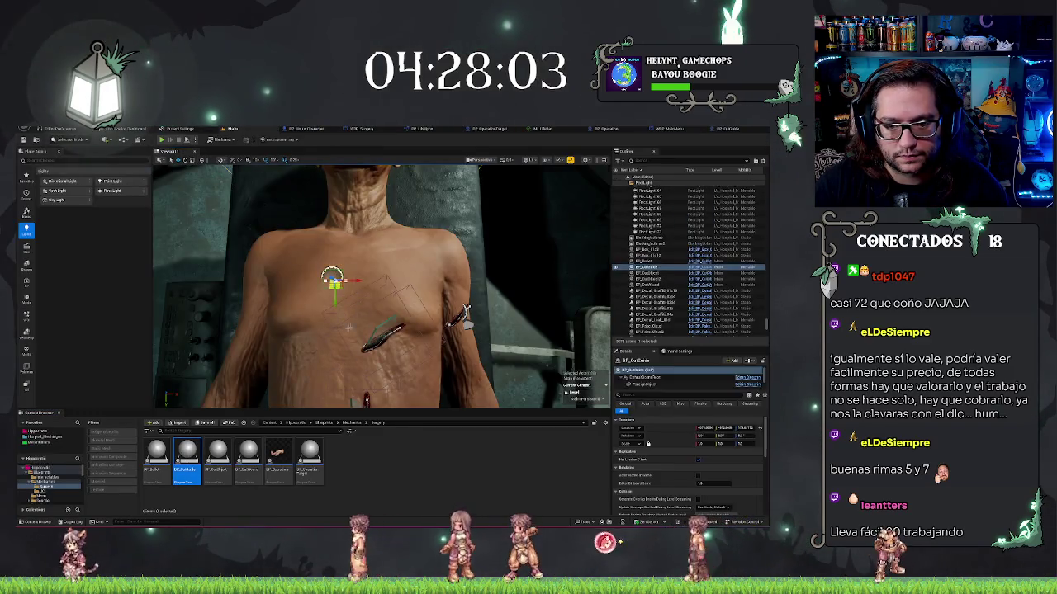
Frame and orbit around the yellow cut guide on the patient's body, then reopen BP_CutGuide.
drag(552, 230, 391, 235)
key(f)
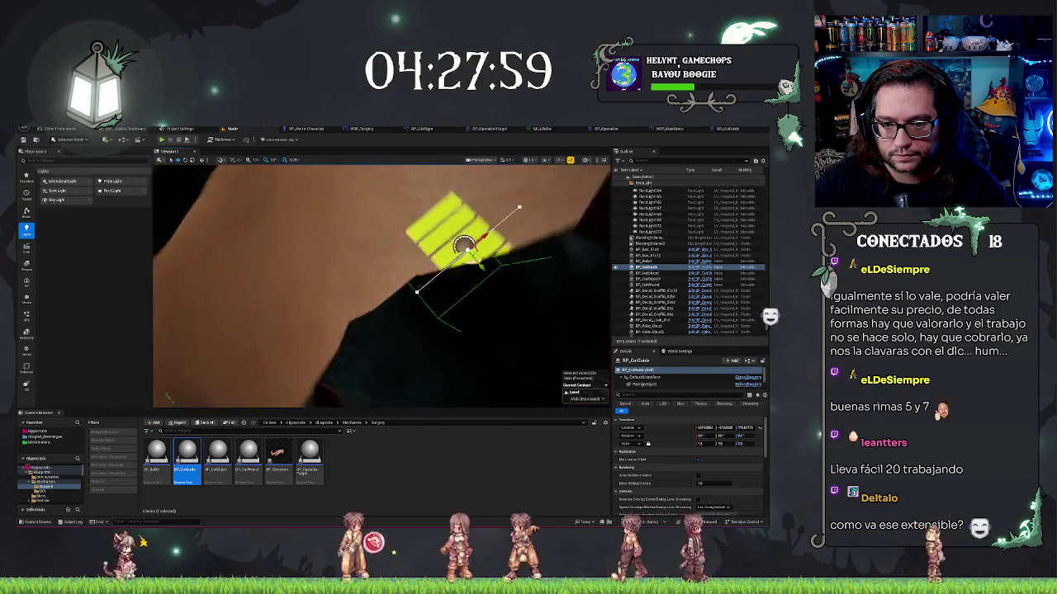
mouse_move(380, 289)
mouse_down()
mouse_move(347, 280)
mouse_move(570, 295)
mouse_up()
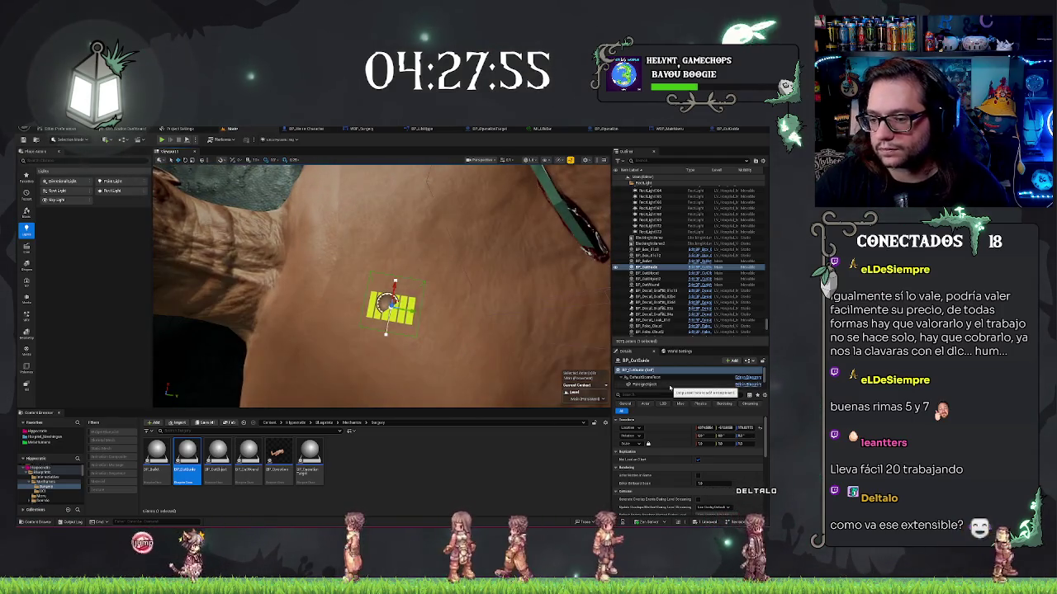
mouse_move(379, 306)
mouse_down()
mouse_move(359, 297)
mouse_move(382, 321)
mouse_move(388, 306)
mouse_move(413, 318)
mouse_move(394, 308)
mouse_move(464, 208)
mouse_up()
mouse_move(388, 298)
mouse_down()
mouse_move(397, 288)
mouse_move(248, 285)
mouse_up()
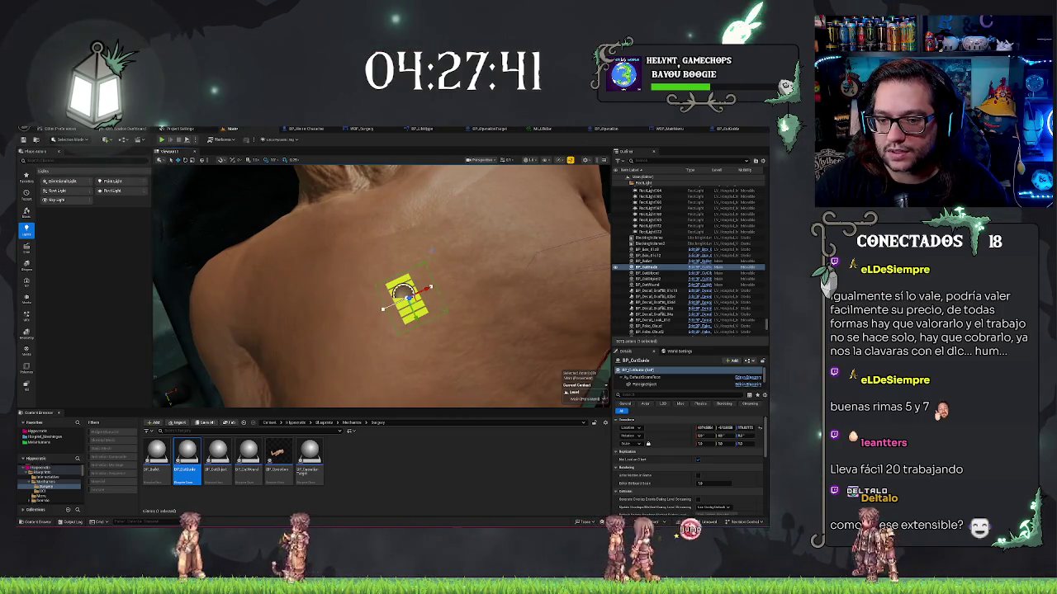
click(330, 272)
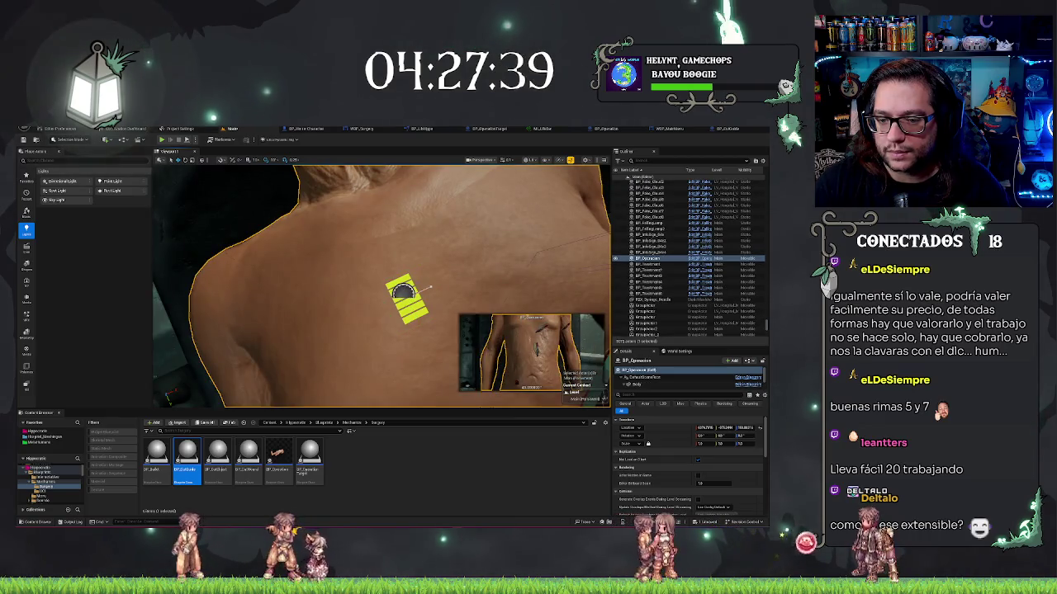
click(726, 129)
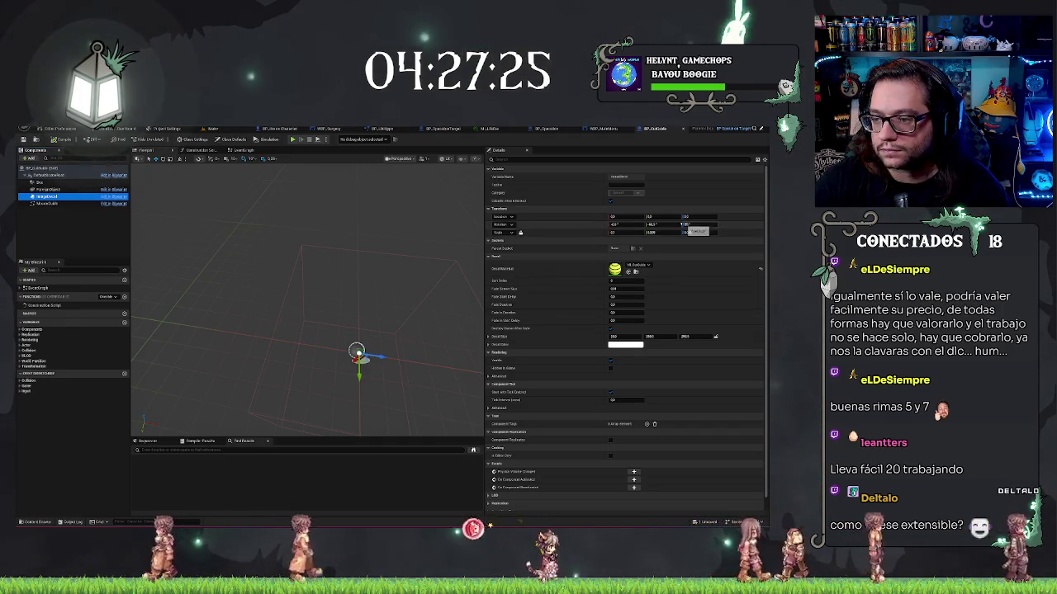
Try a new yaw rotation on the decal, check it in the level, and undo it.
drag(330, 347, 299, 322)
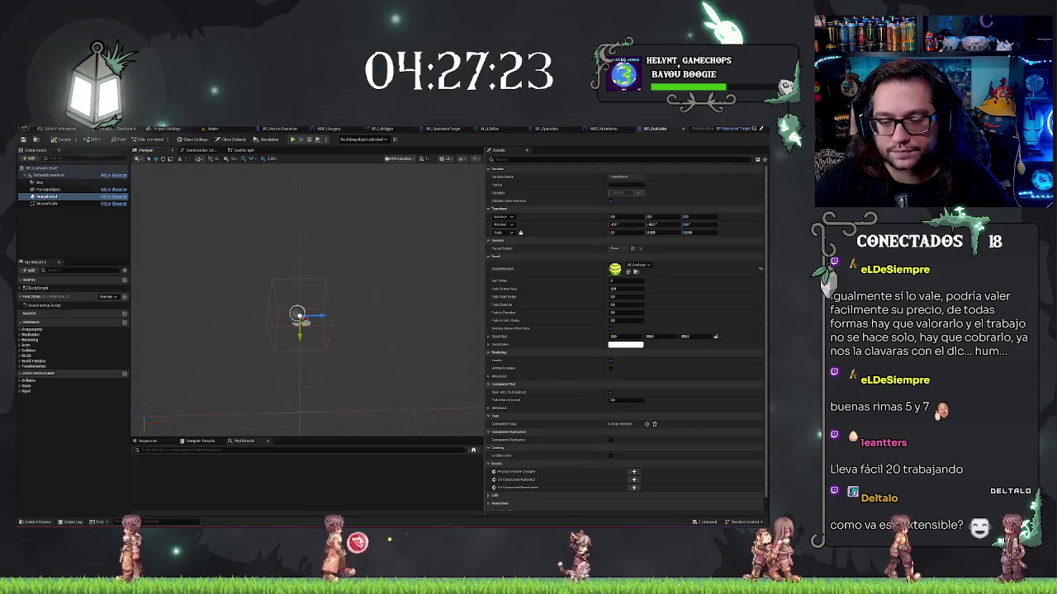
click(692, 224)
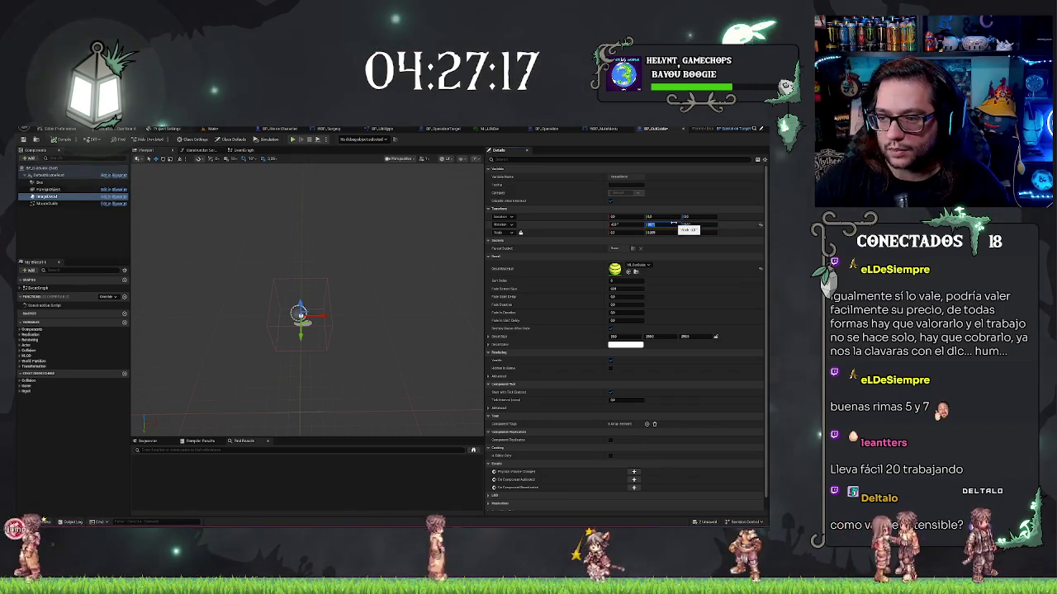
key(Return)
click(228, 130)
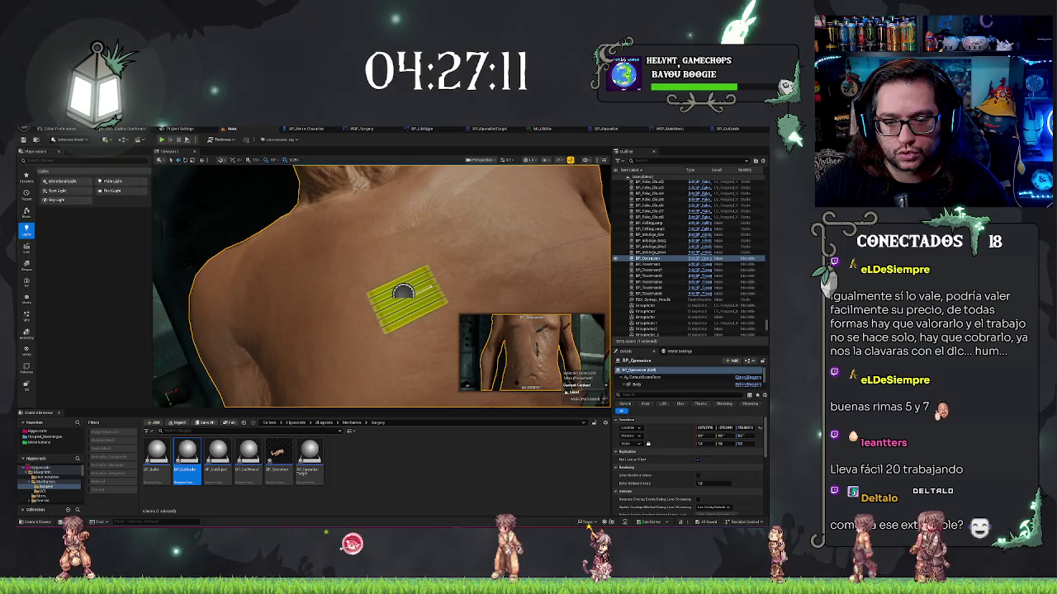
key(ctrl+z)
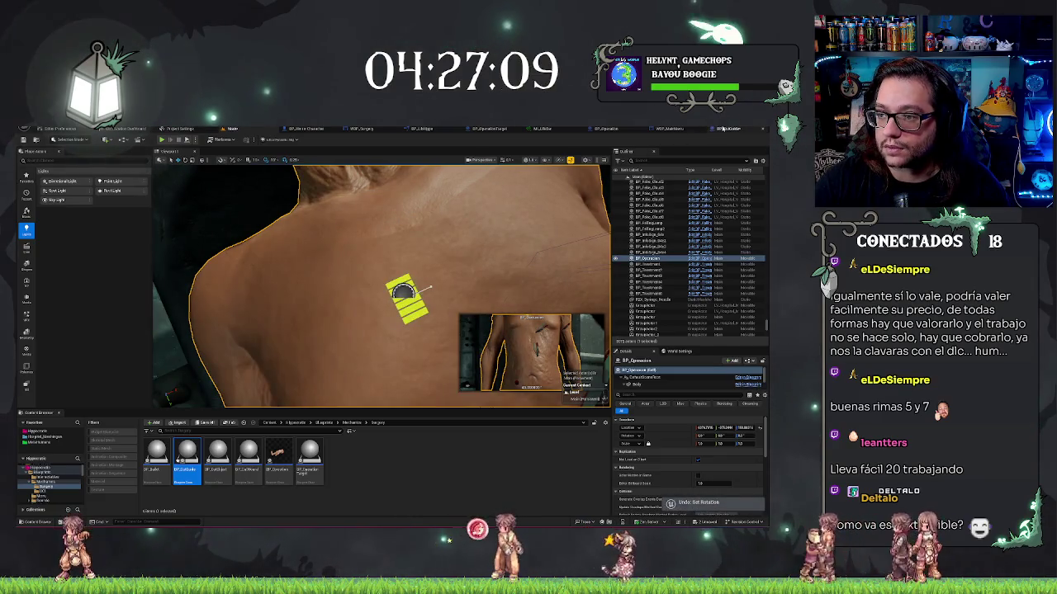
click(724, 129)
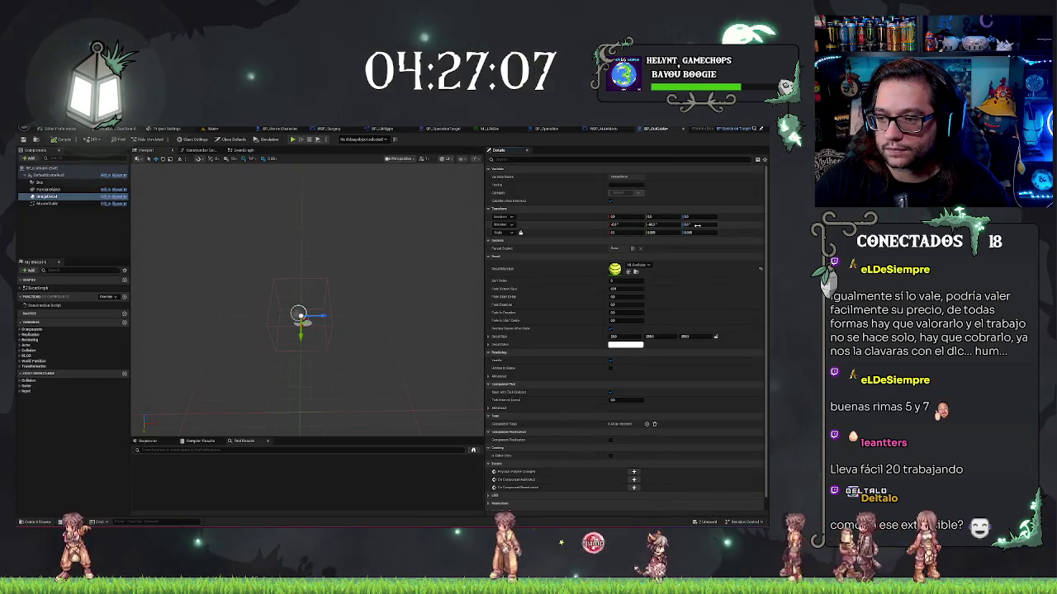
click(212, 130)
key(ctrl+z)
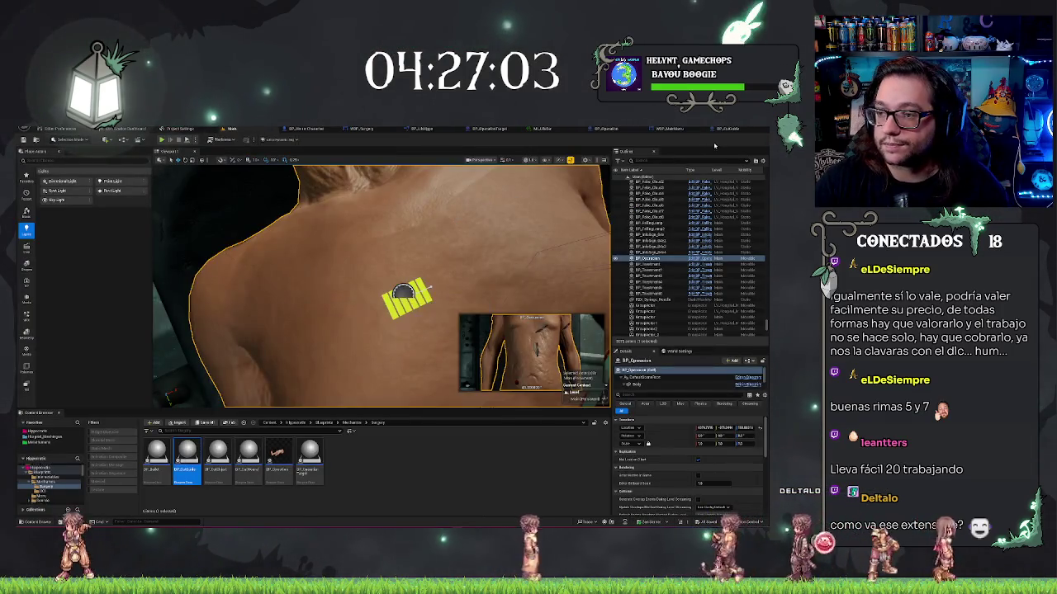
click(724, 128)
Inspect the Box, actor defaults and Decal components, ending on the ForeignObject mesh settings.
click(52, 198)
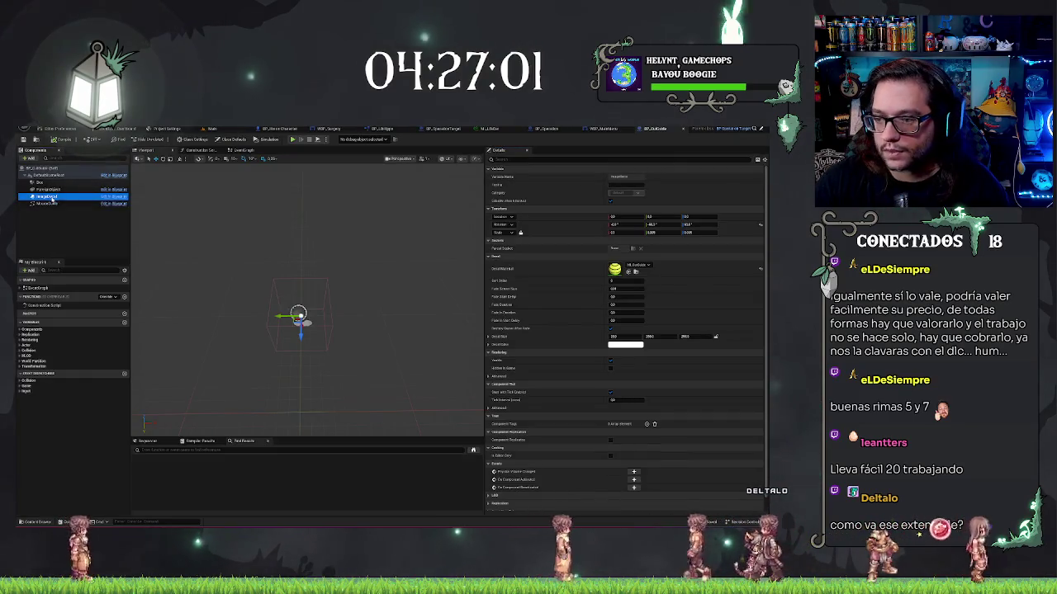
drag(313, 380, 313, 355)
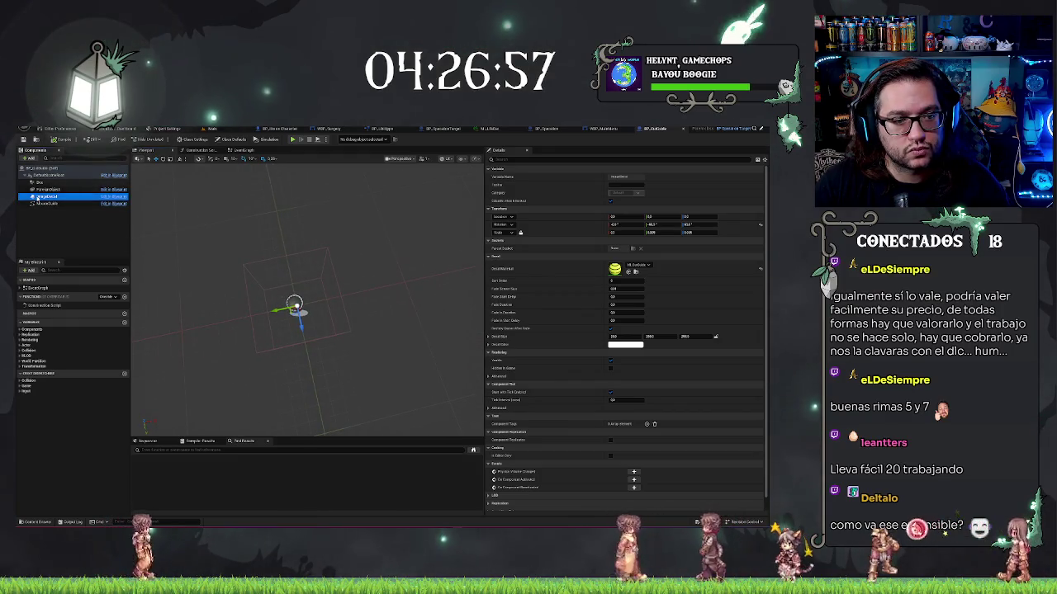
click(50, 190)
click(41, 183)
drag(207, 247, 152, 218)
click(50, 168)
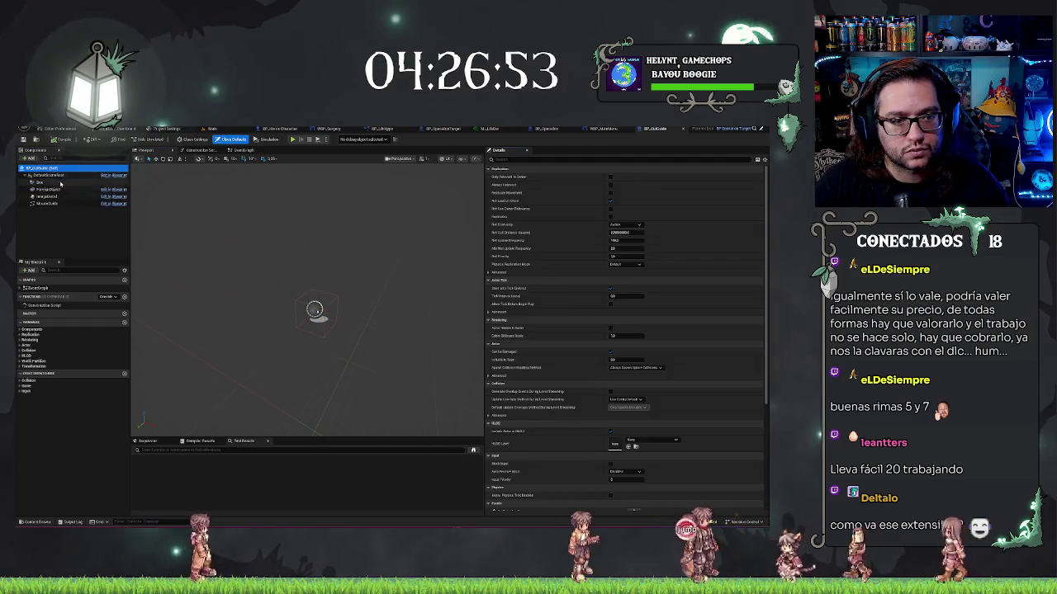
click(47, 196)
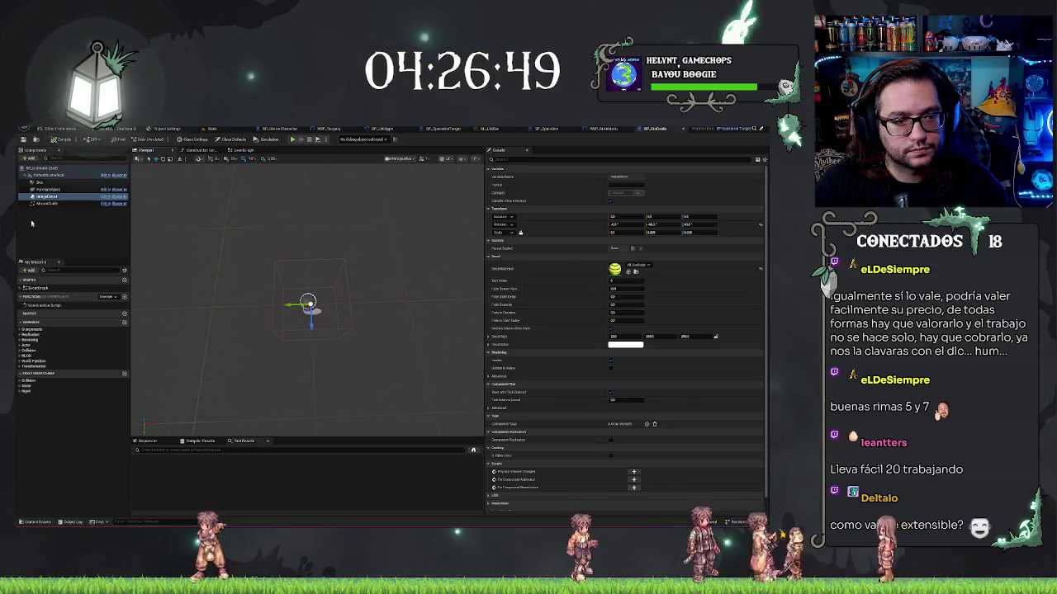
click(45, 189)
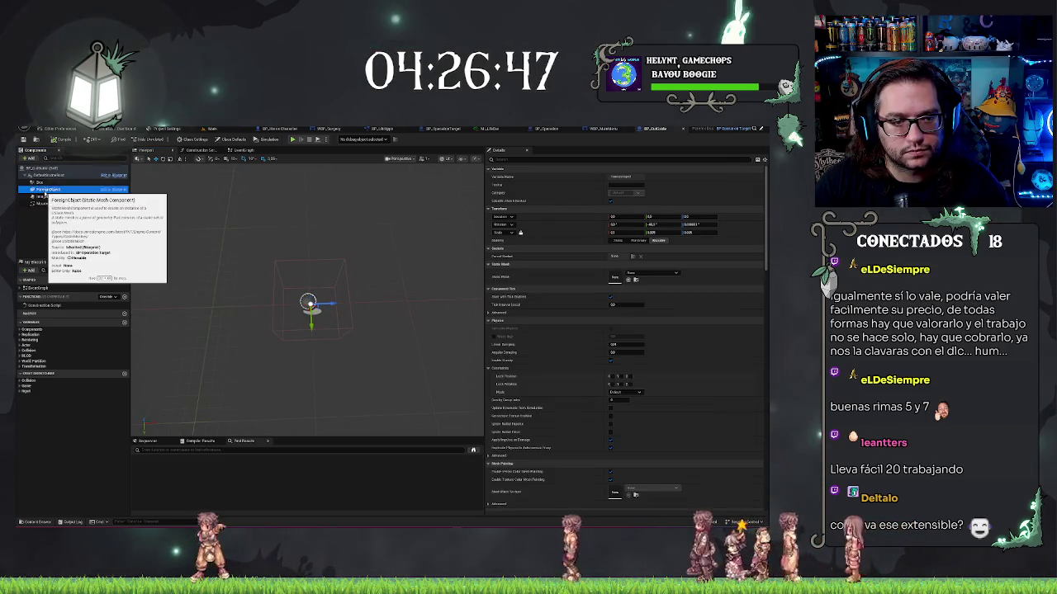
Undo a stray box change and scrub the Box collision's Y extent smaller in Details.
click(39, 182)
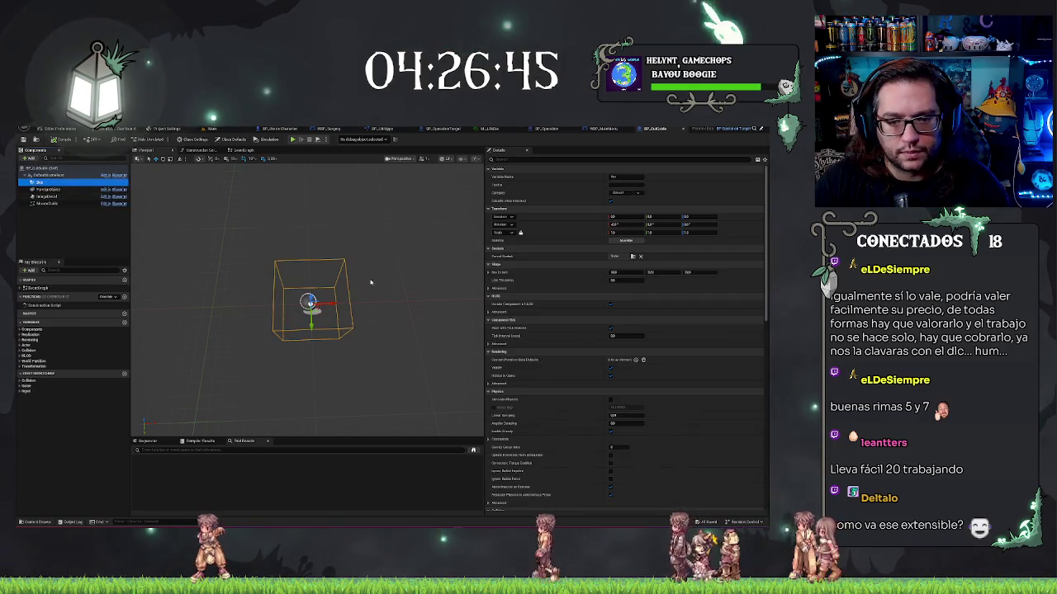
mouse_move(335, 263)
mouse_down()
mouse_move(371, 285)
mouse_move(339, 330)
mouse_move(330, 314)
mouse_move(297, 314)
mouse_move(443, 258)
mouse_up()
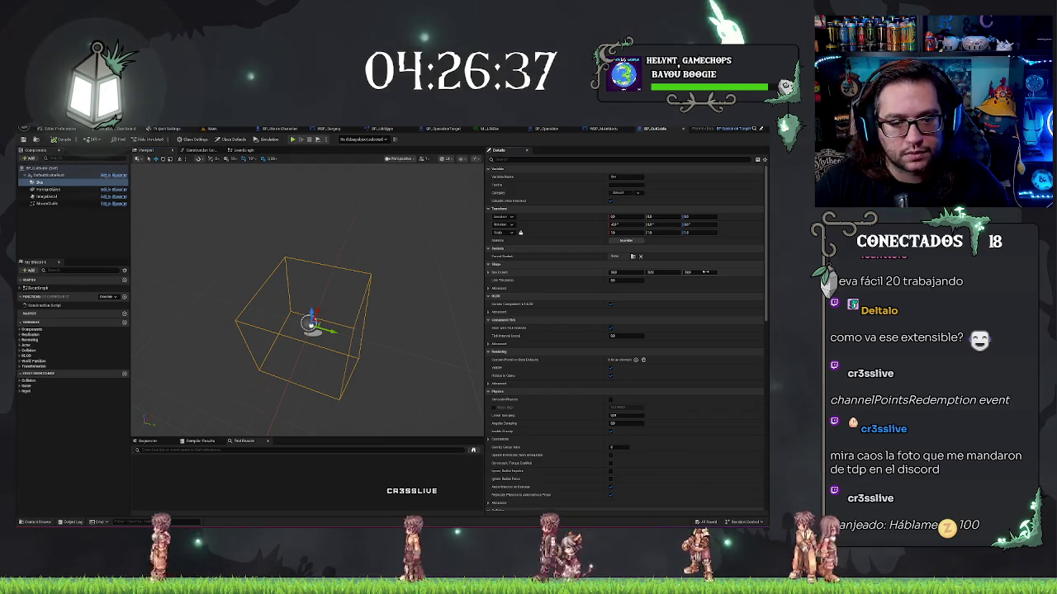
key(ctrl+z)
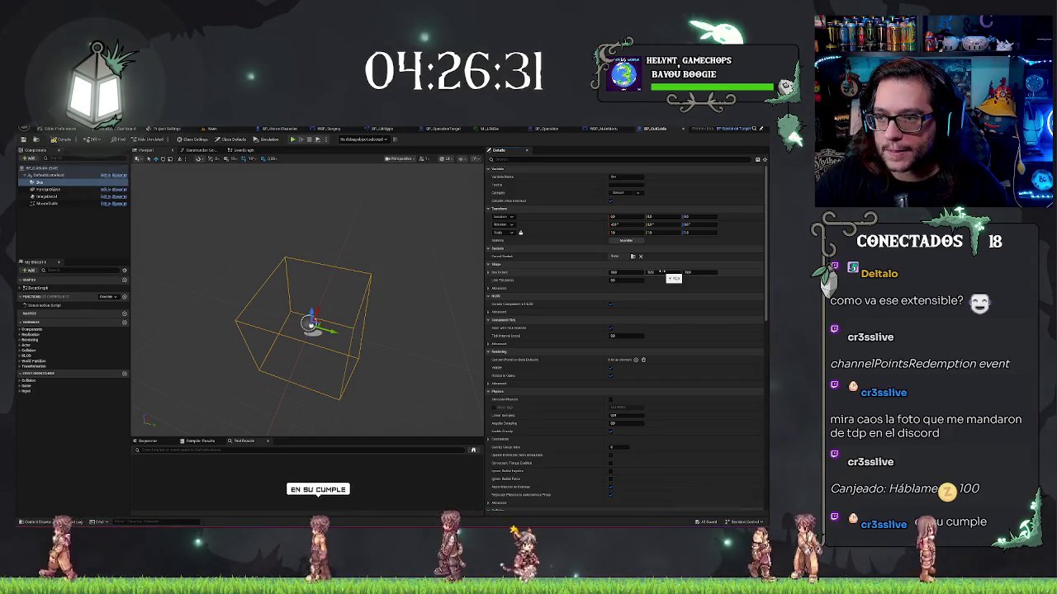
click(661, 272)
drag(661, 271, 608, 272)
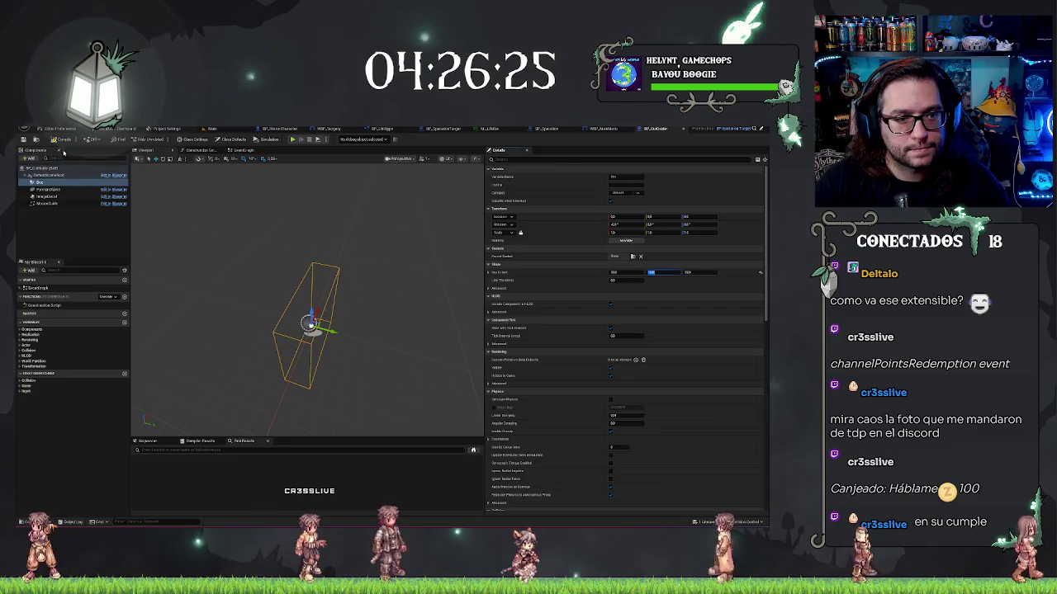
click(246, 132)
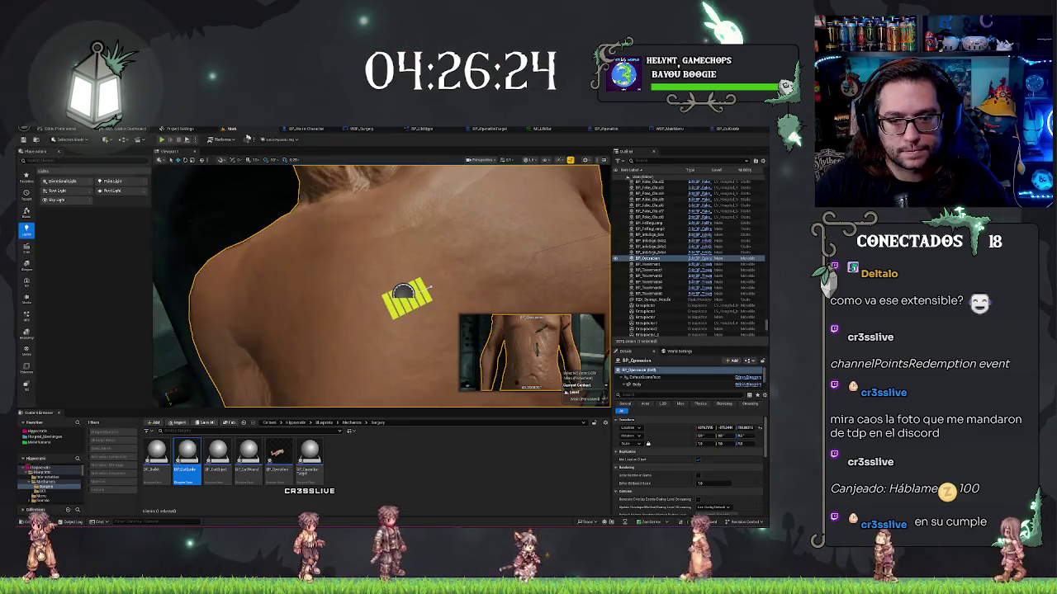
Focus and orbit around the yellow cut-guide near the patient's head, then enlarge the Discord sketch.
click(406, 299)
key(f)
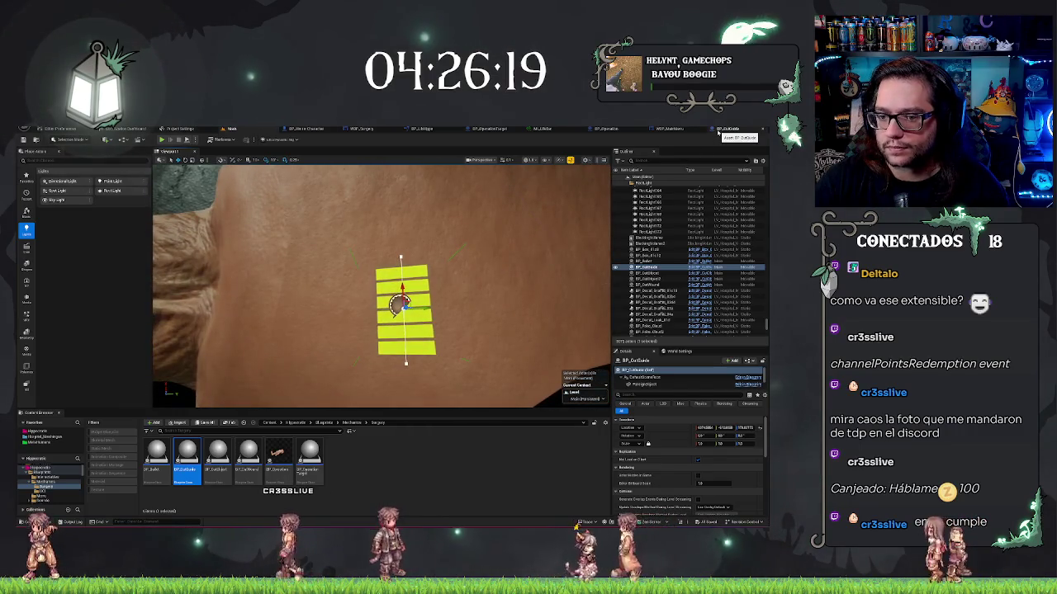
mouse_move(469, 222)
mouse_down()
mouse_move(429, 235)
mouse_move(469, 222)
mouse_move(479, 252)
mouse_move(462, 256)
mouse_move(487, 244)
mouse_up()
click(657, 387)
mouse_move(495, 289)
mouse_down()
mouse_move(571, 325)
mouse_move(528, 310)
mouse_move(434, 357)
mouse_up()
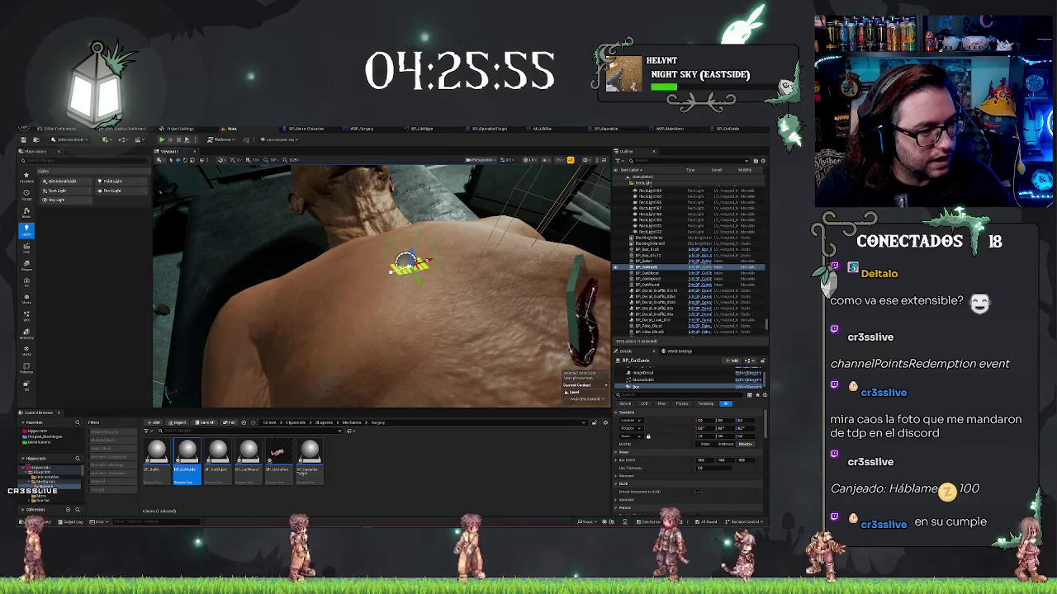
key(alt+Tab)
click(376, 311)
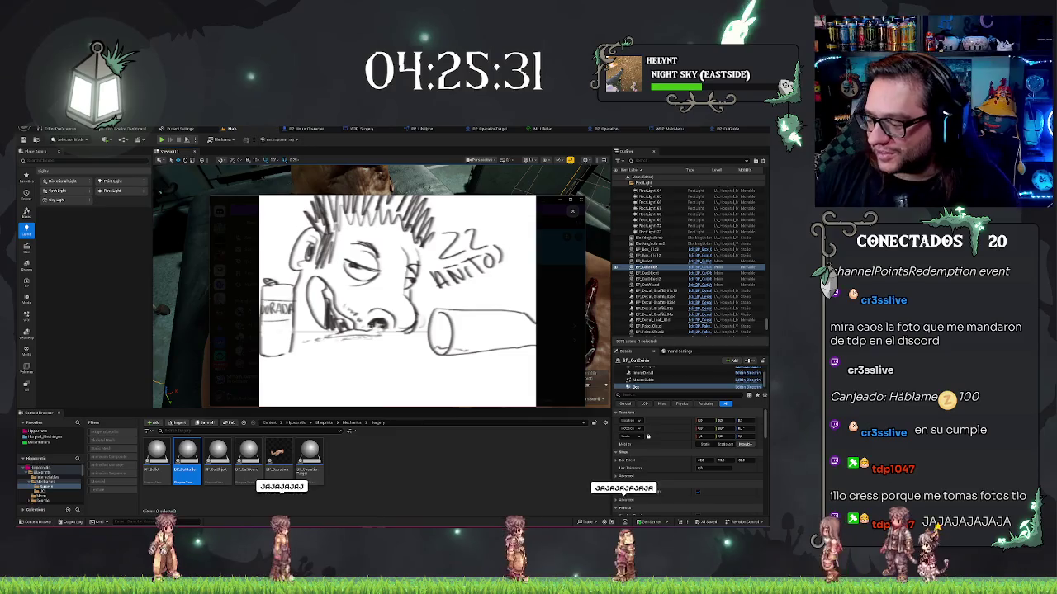
Close the enlarged sketch and move the Discord window off the editor viewport.
click(547, 304)
drag(492, 203, 4, 202)
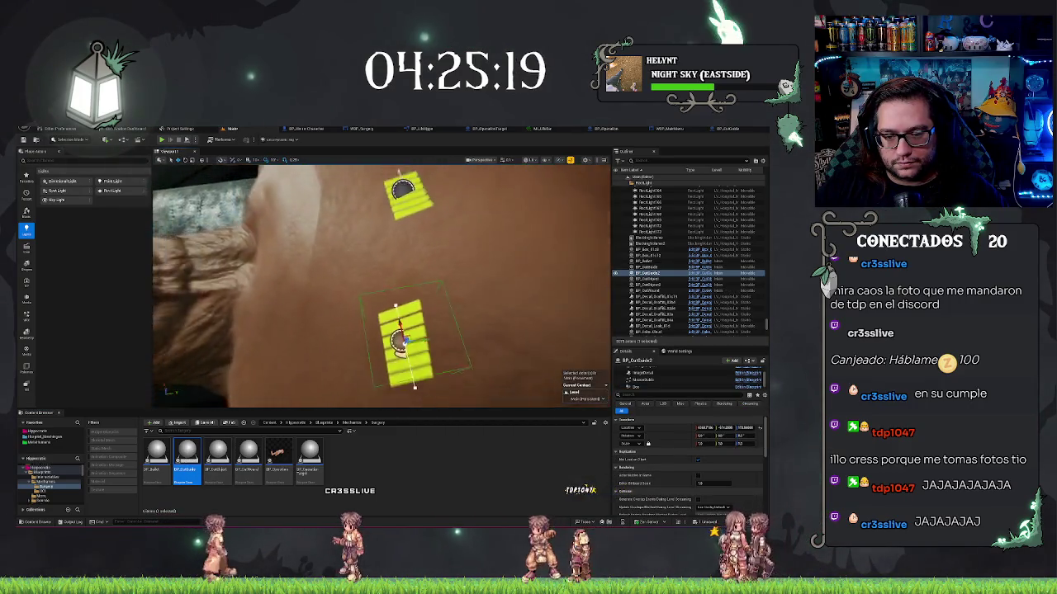
Delete the extra BP_CutGuide copy from the patient's back and inspect the Blueprint's collision box.
key(Delete)
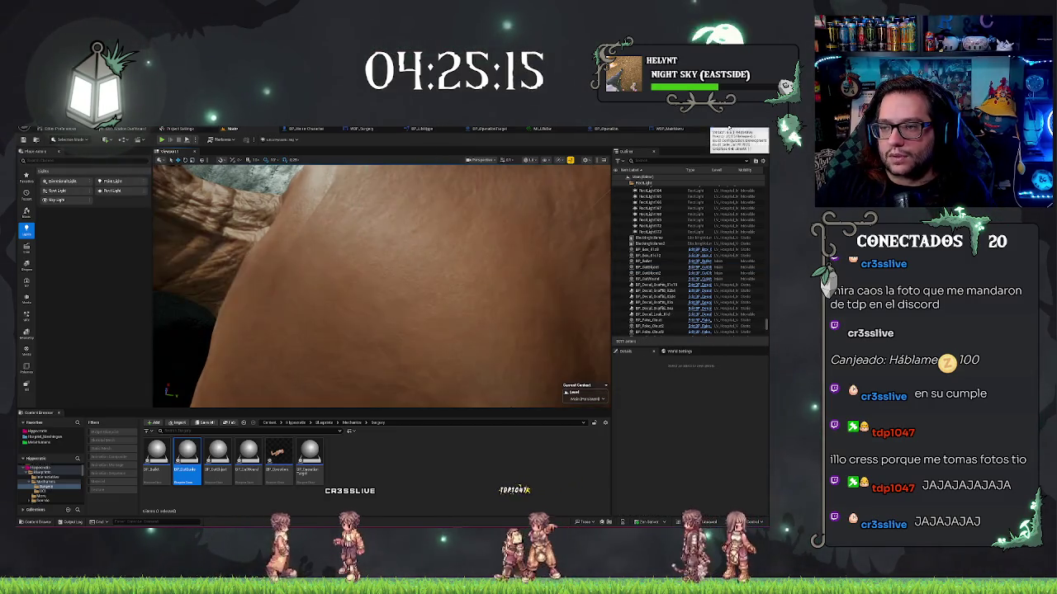
click(727, 130)
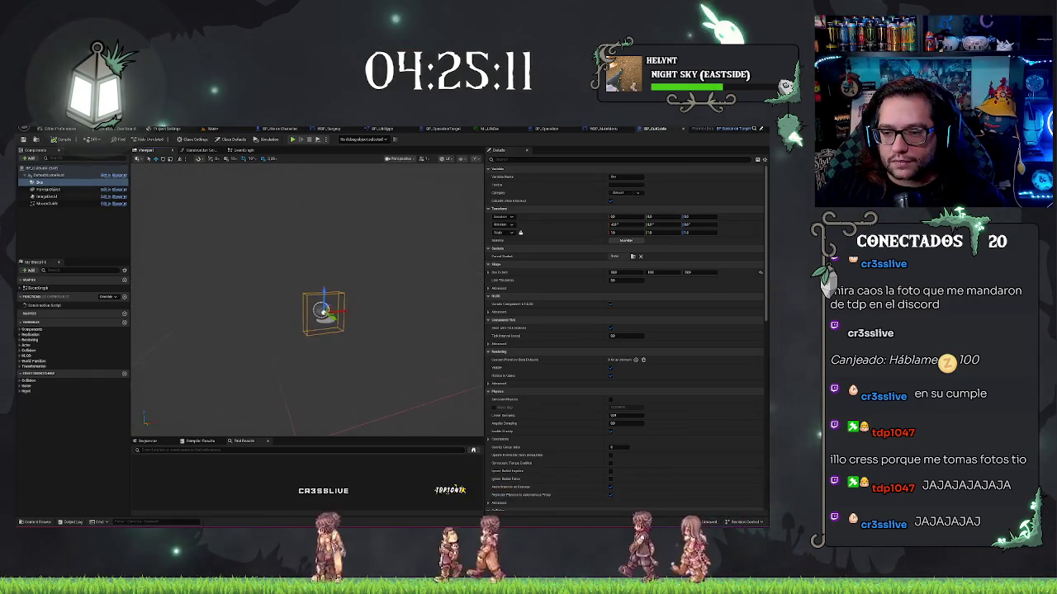
scroll(351, 334, up, 5)
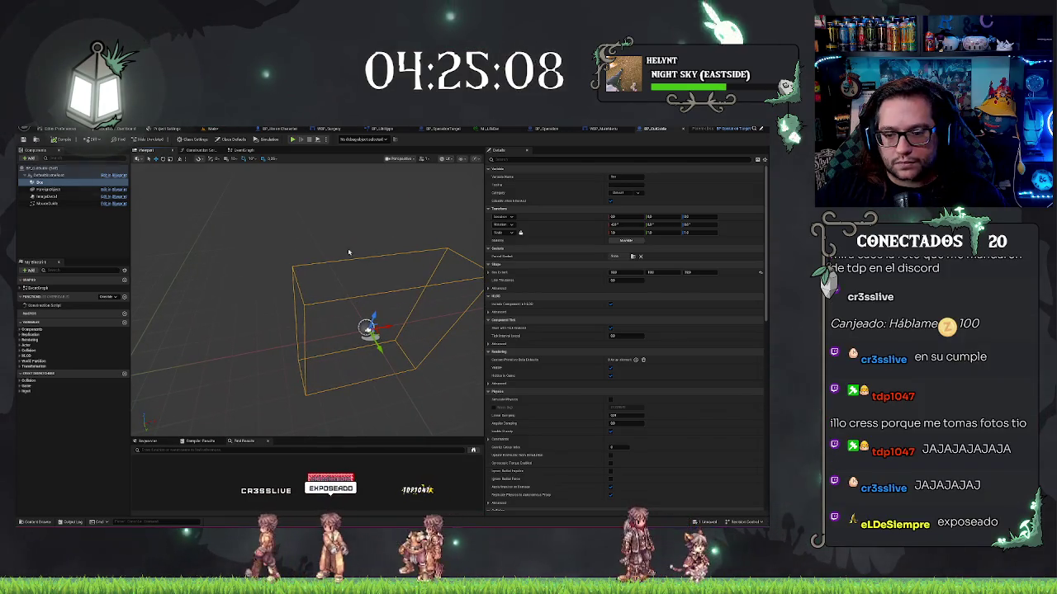
drag(349, 252, 310, 283)
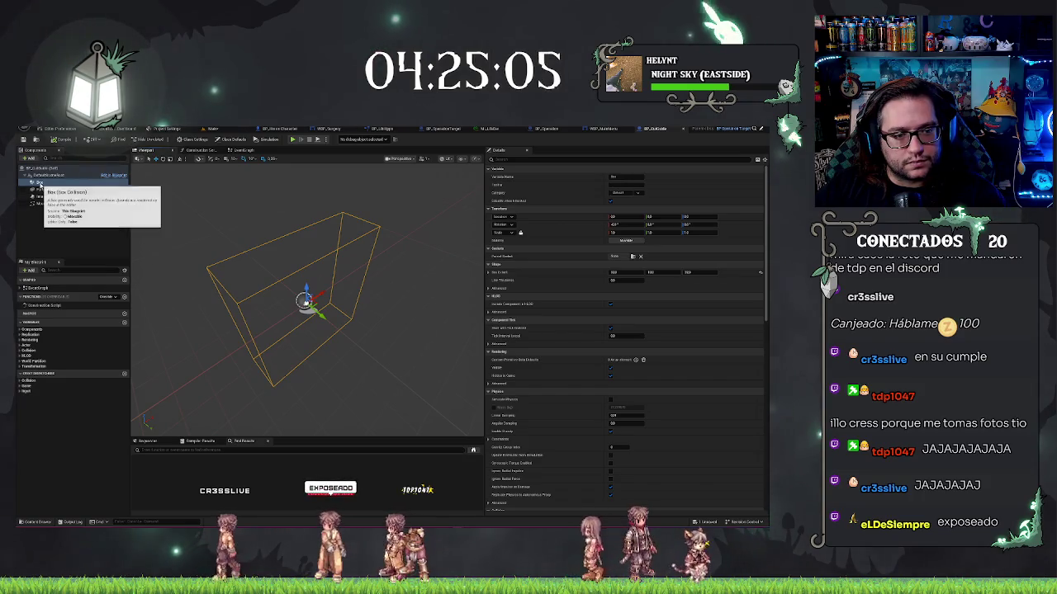
click(532, 129)
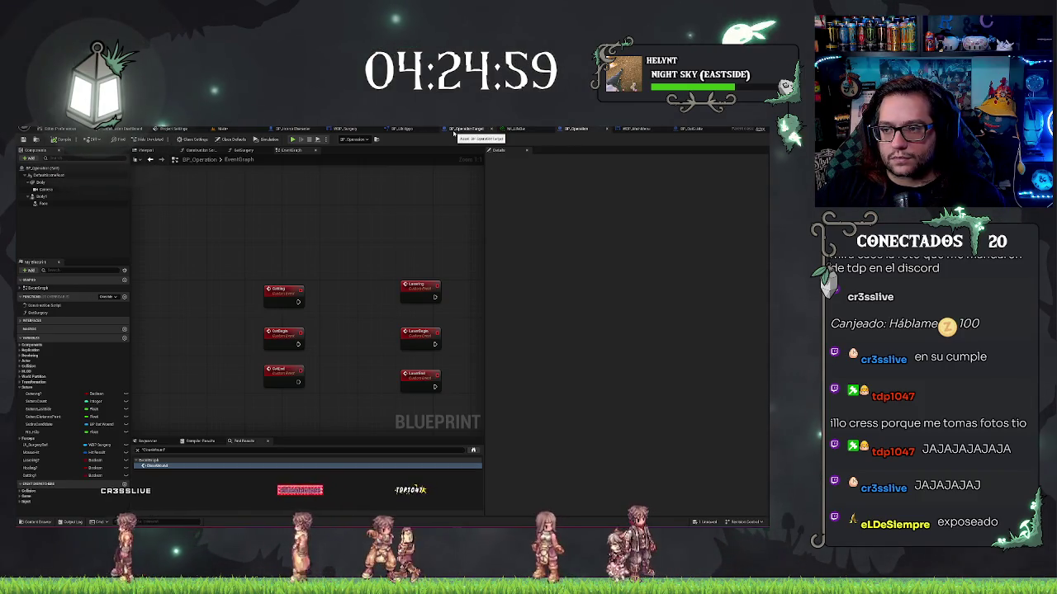
Raise the BP_CutGuide Box's Line Thickness for a much thicker outline, then go back to the surgery level.
click(453, 130)
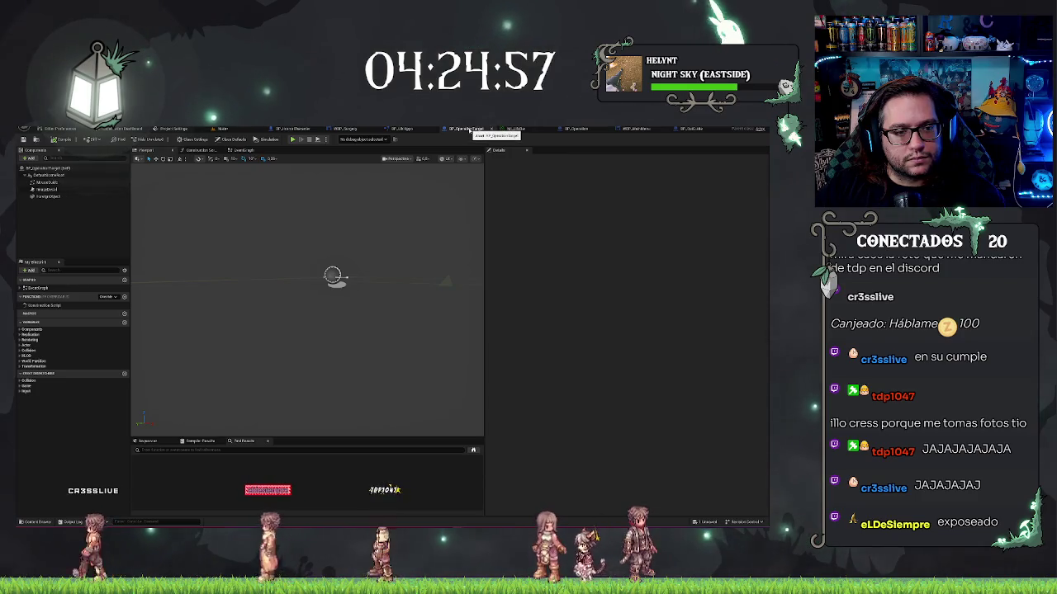
click(696, 128)
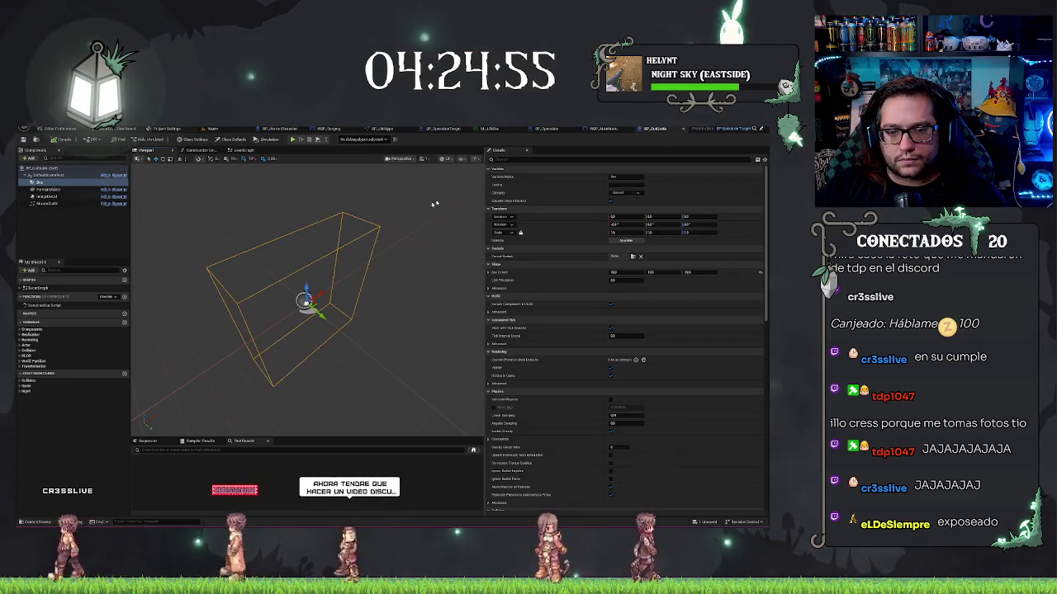
mouse_move(363, 209)
mouse_down()
mouse_move(388, 207)
mouse_move(351, 211)
mouse_up()
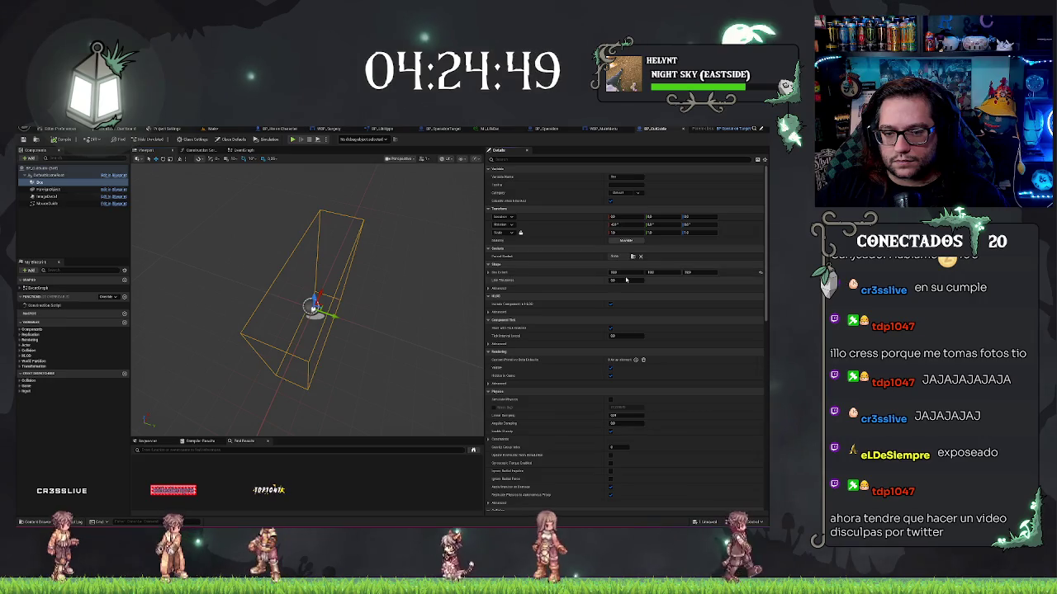
key(Return)
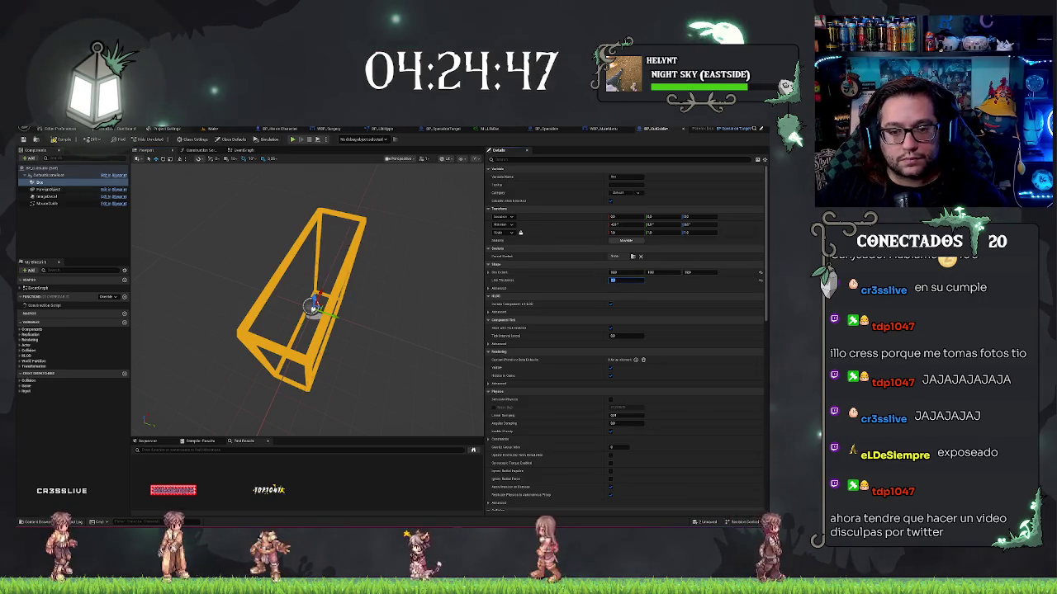
click(212, 128)
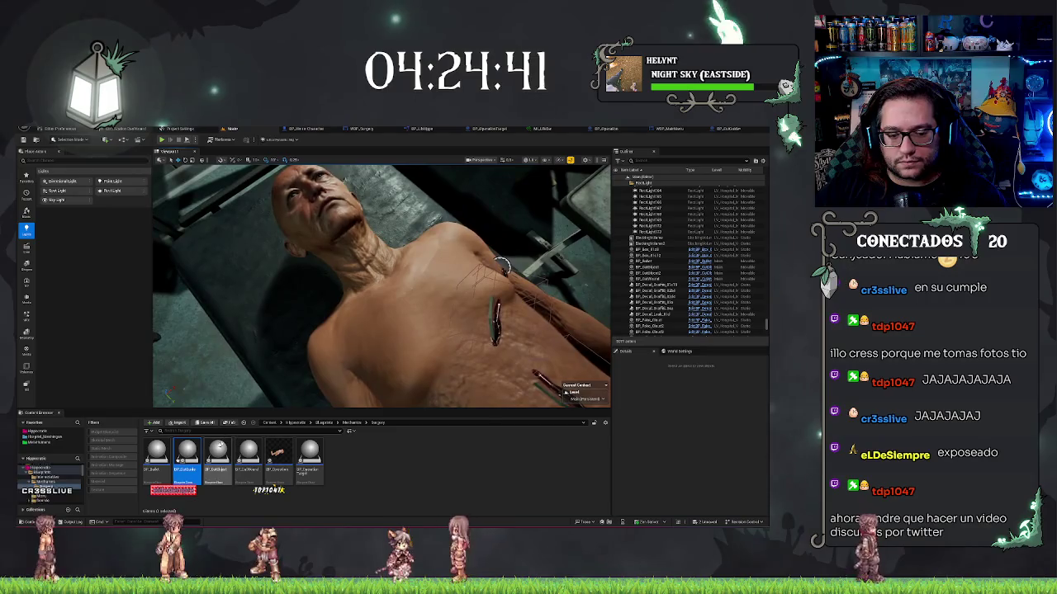
Select the BP_CutGuide actor on the patient and open its Blueprint editor.
click(648, 267)
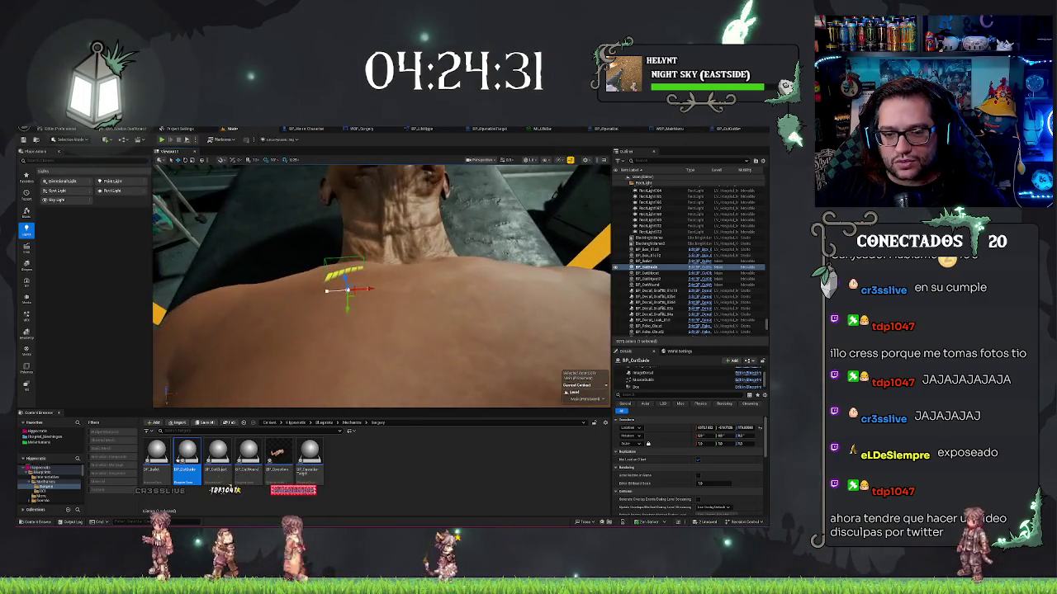
click(725, 129)
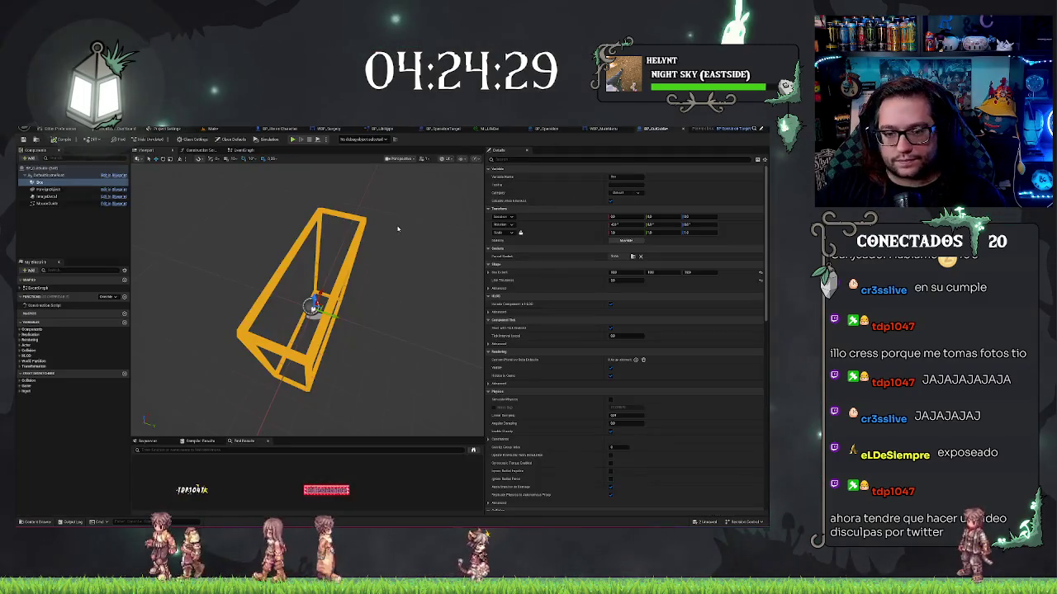
Shrink the Box component's Box Extent into a thin slab and view it across the patient's upper chest.
click(48, 196)
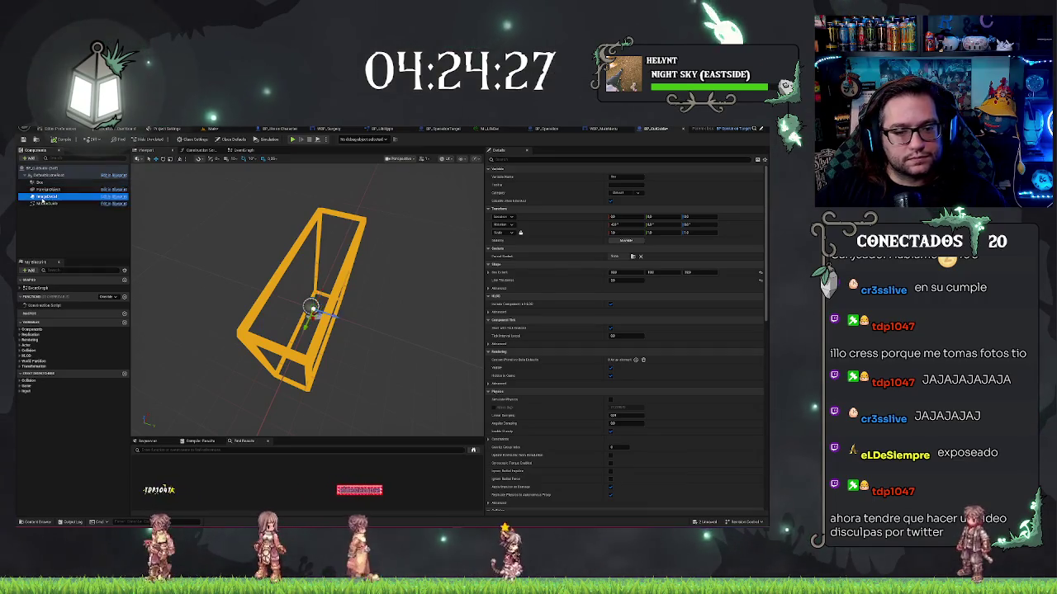
click(63, 190)
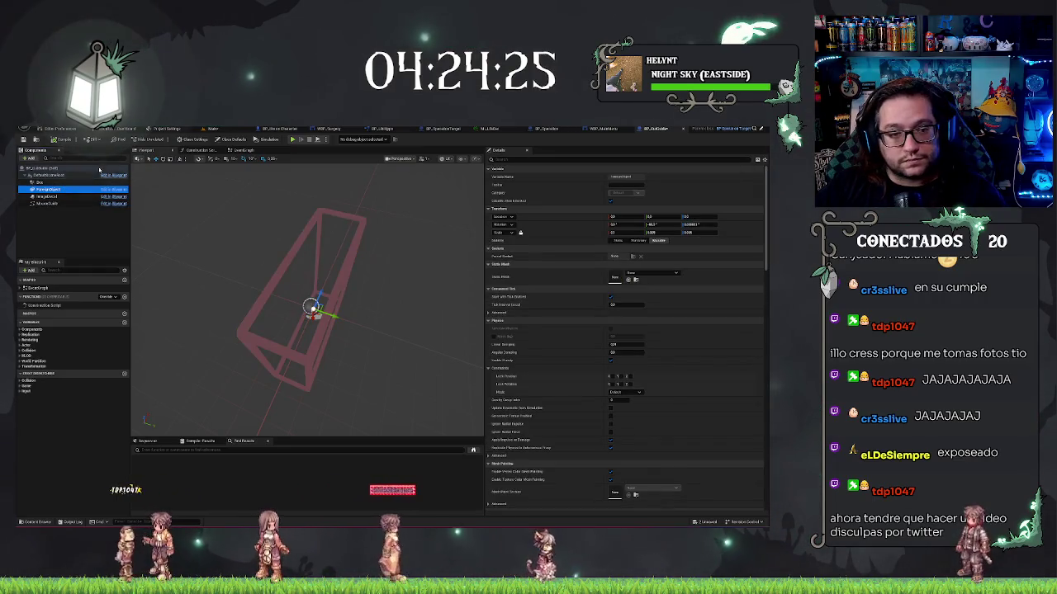
click(38, 183)
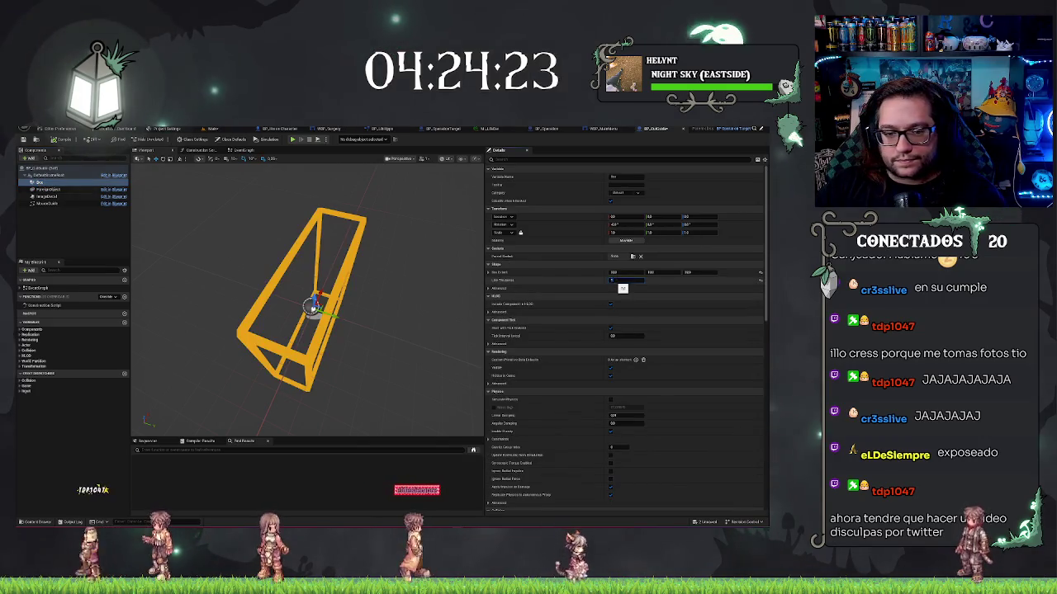
key(f)
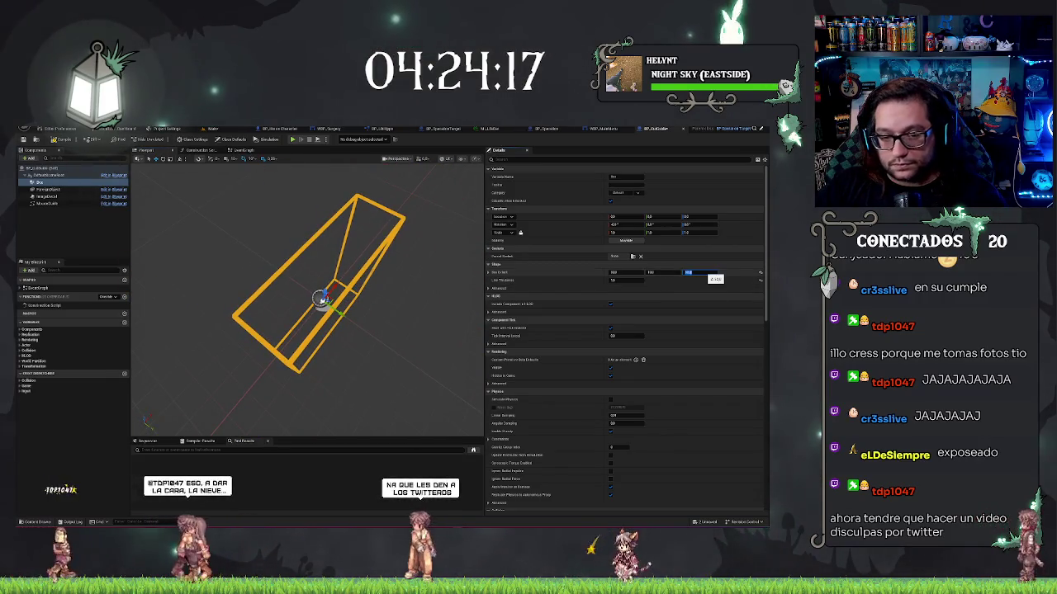
scroll(305, 297, up, 5)
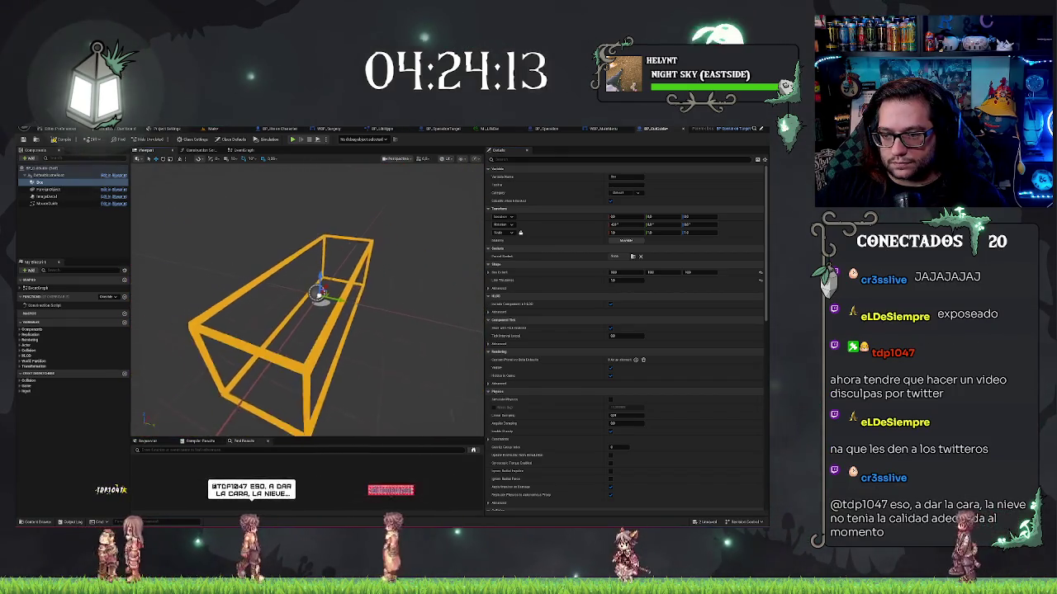
key(Tab)
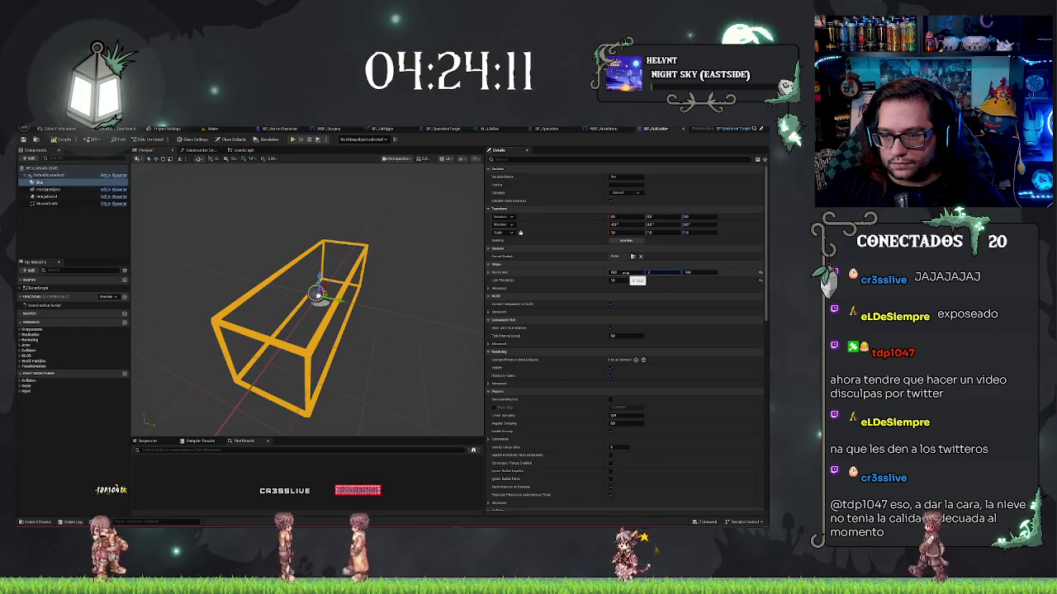
key(Return)
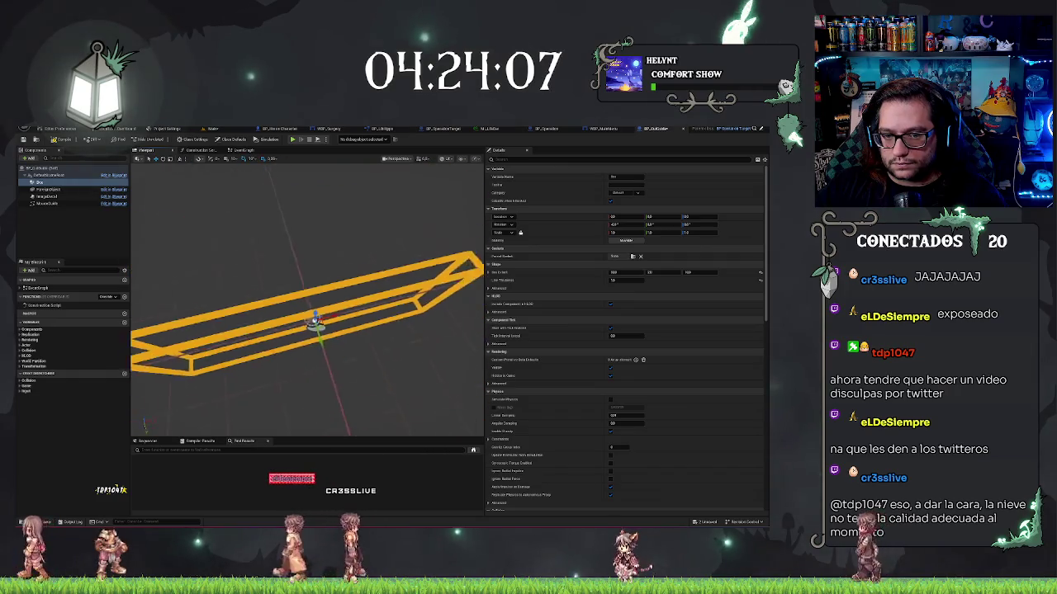
click(218, 131)
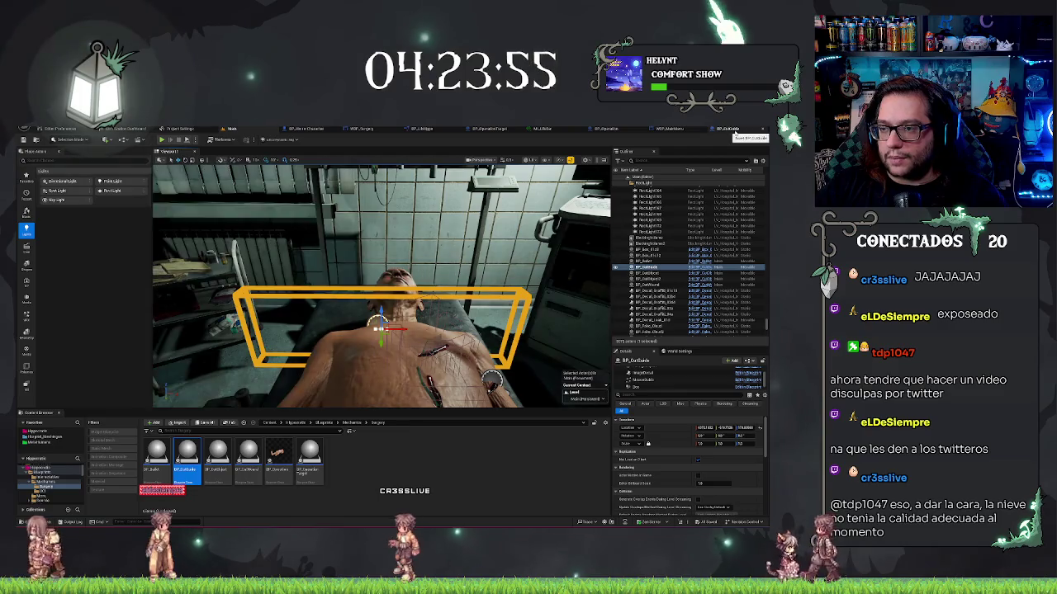
Set the cut-guide box's Line Thickness to 1.
click(728, 129)
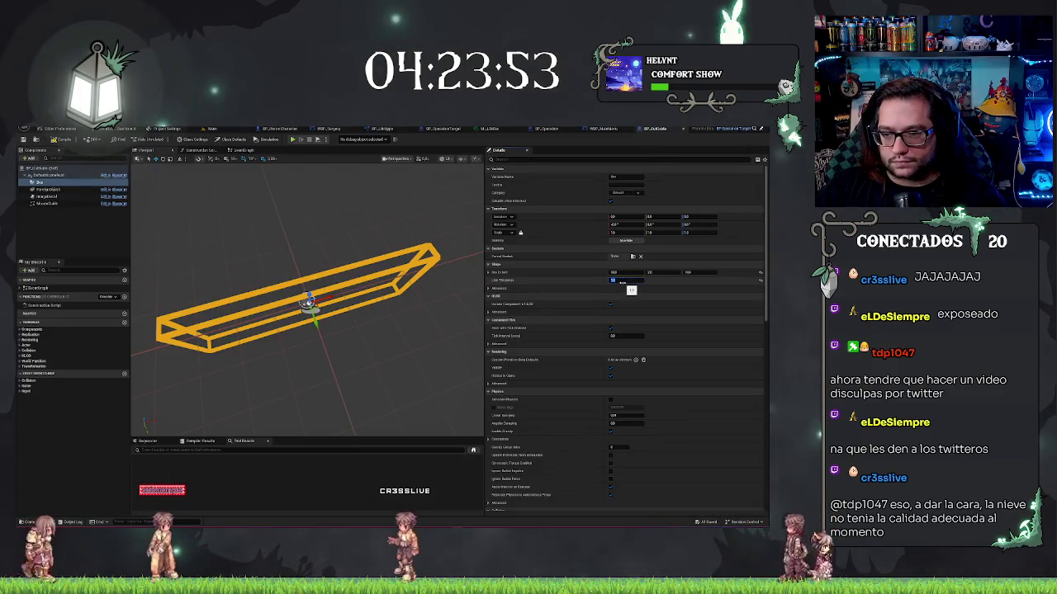
text(1)
key(Return)
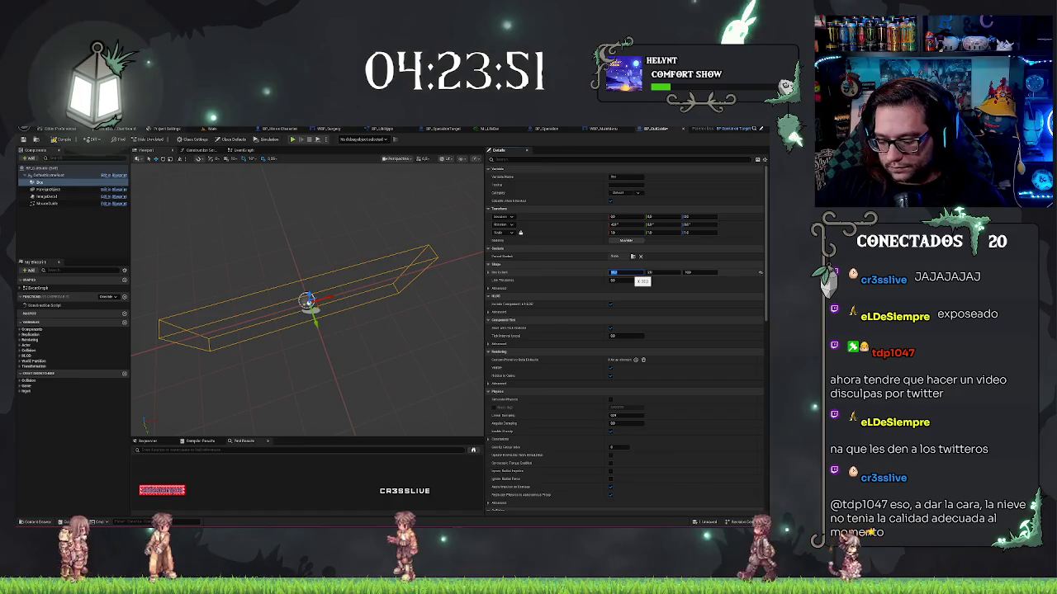
mouse_move(432, 271)
mouse_down()
mouse_move(313, 281)
mouse_move(332, 313)
mouse_move(318, 324)
mouse_move(322, 314)
mouse_move(329, 320)
mouse_up()
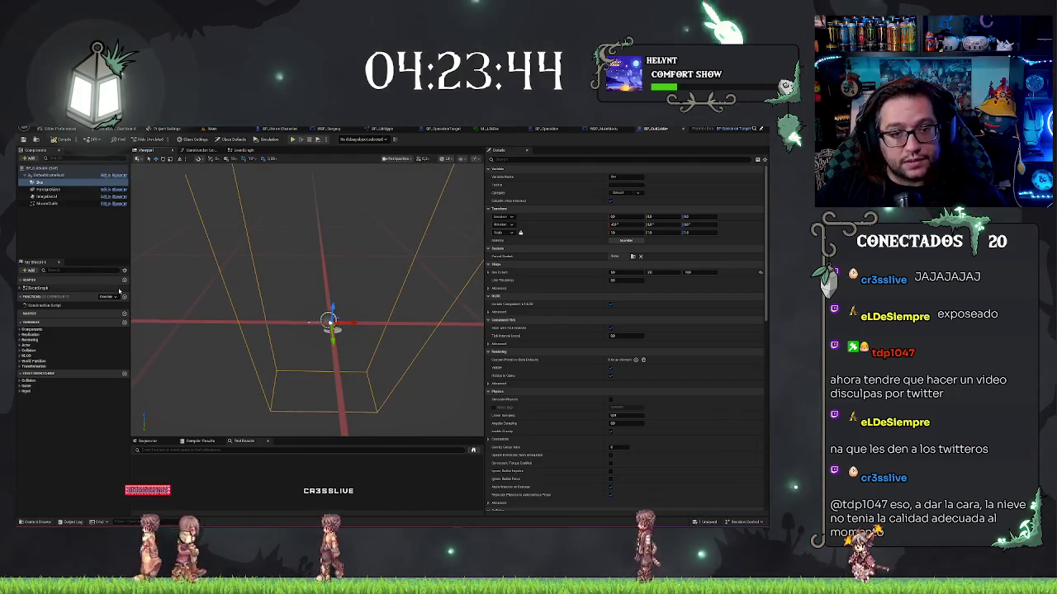
Set Box Extent Z to 50, drag Box Extent Y smaller, and check the result in the level.
click(687, 271)
text(50)
key(Return)
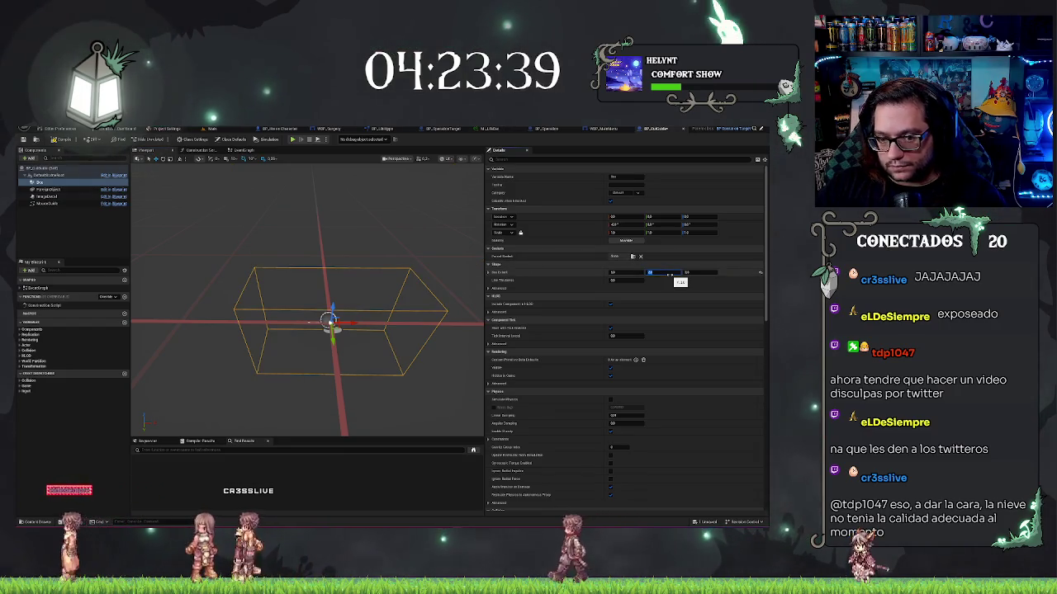
mouse_move(650, 273)
mouse_down()
mouse_move(668, 275)
mouse_move(650, 272)
mouse_up()
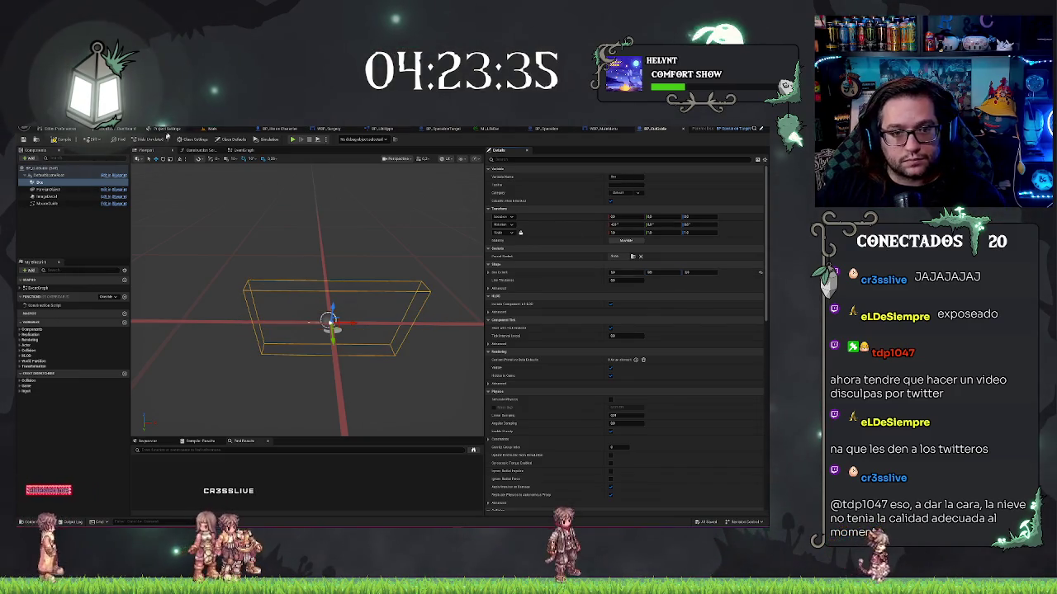
click(212, 129)
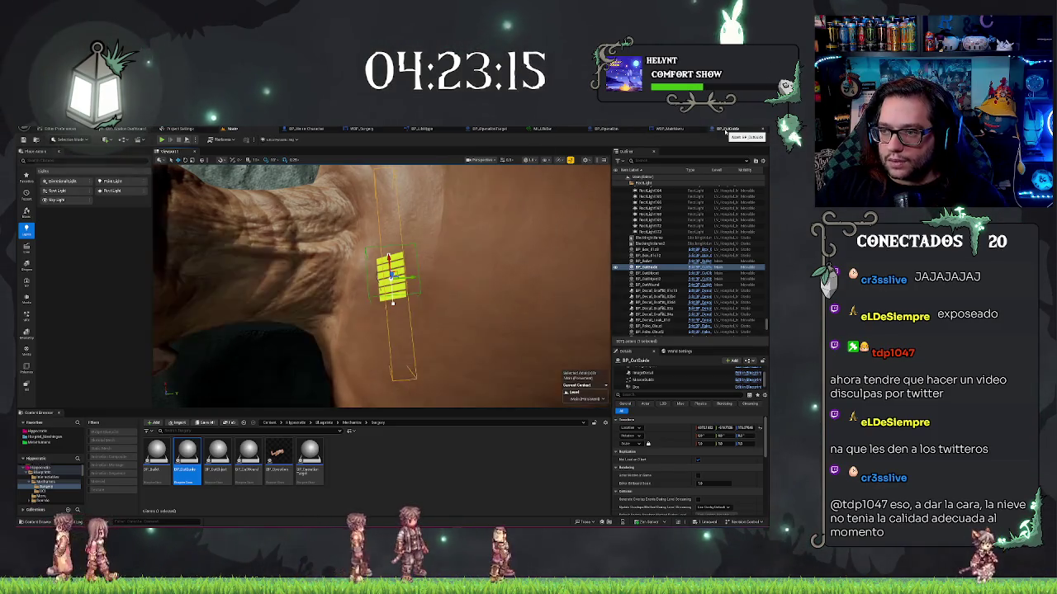
click(727, 131)
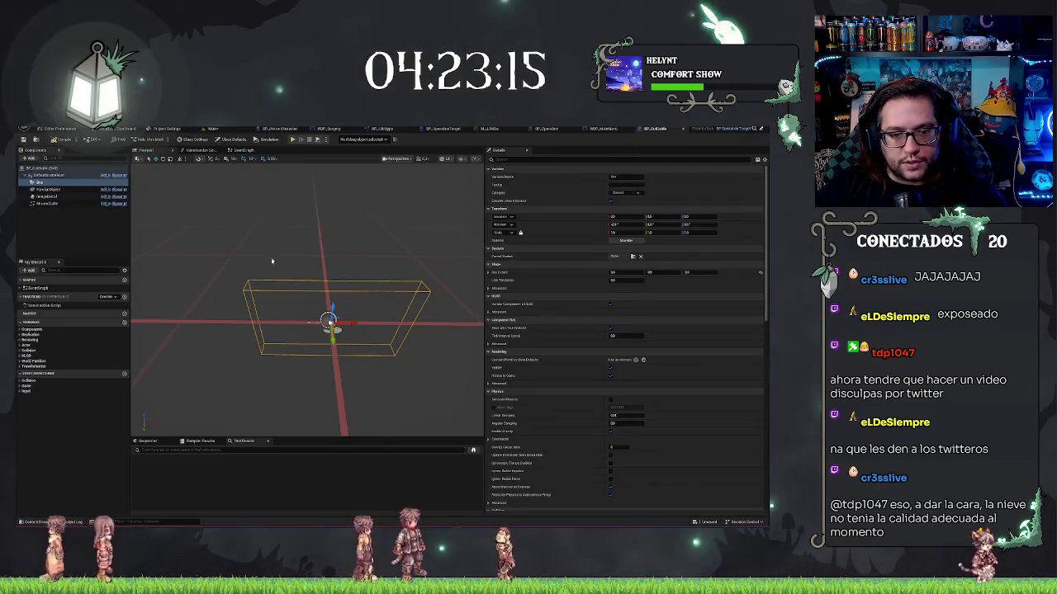
Reduce the decal component's Decal Size Y from about 241.07 to 237.88 and narrow its Z size.
click(48, 196)
mouse_move(371, 371)
mouse_down()
mouse_move(314, 374)
mouse_move(363, 370)
mouse_move(355, 347)
mouse_move(343, 383)
mouse_move(343, 343)
mouse_up()
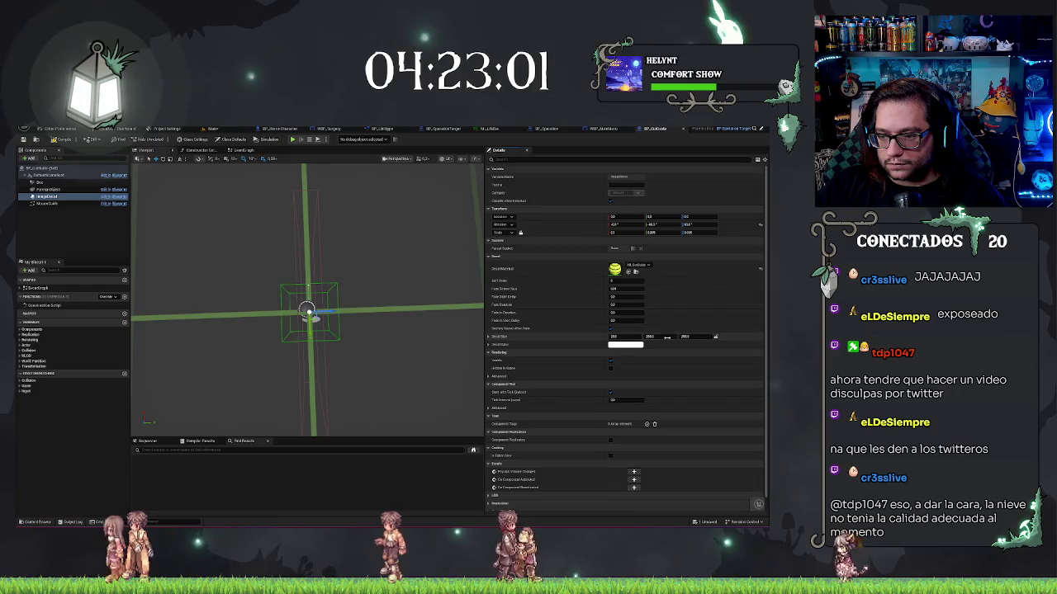
drag(656, 336, 652, 336)
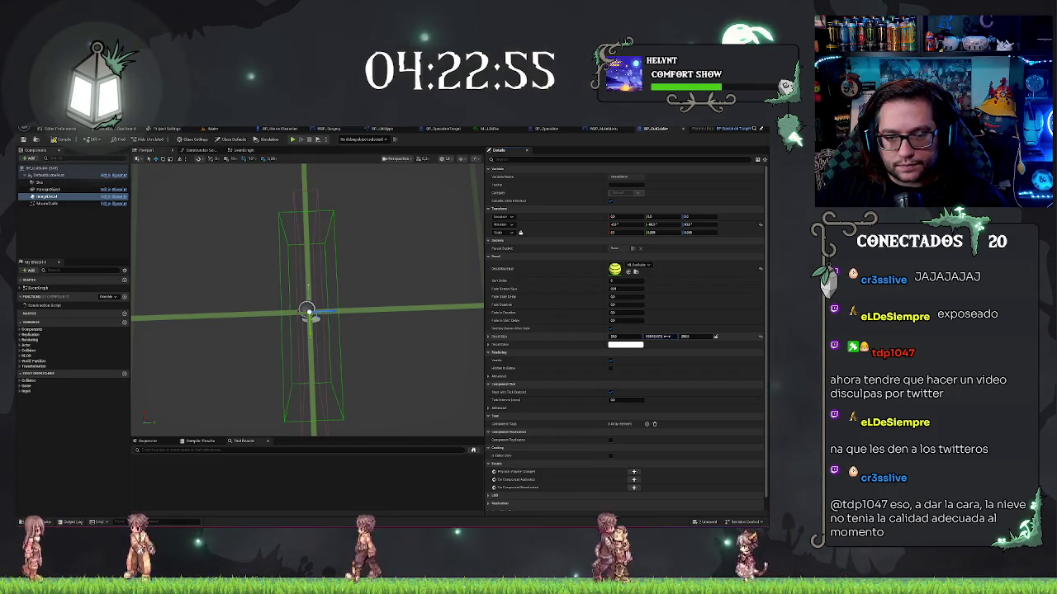
drag(691, 336, 684, 336)
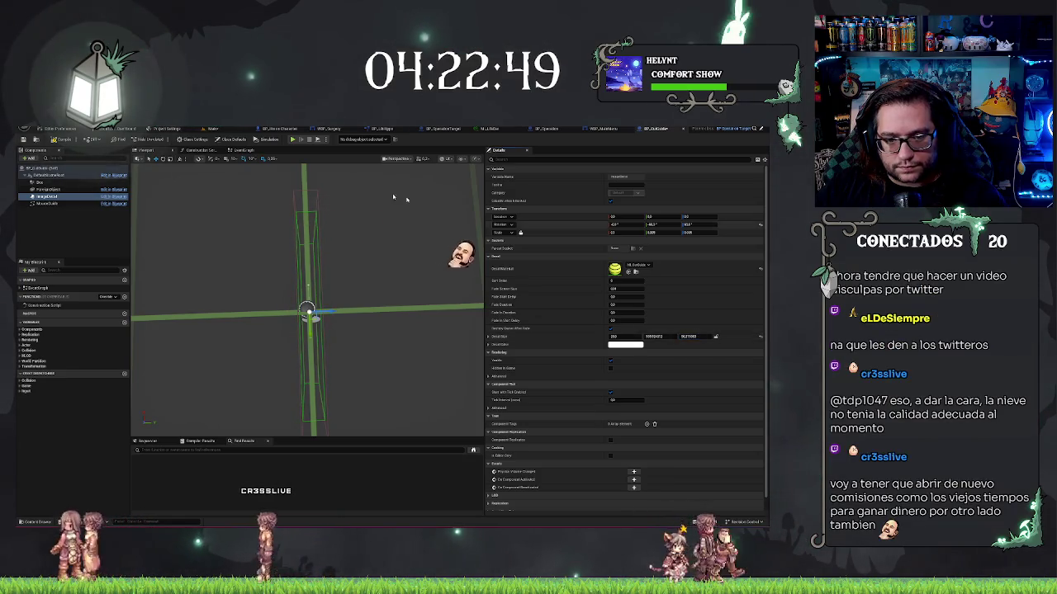
click(216, 129)
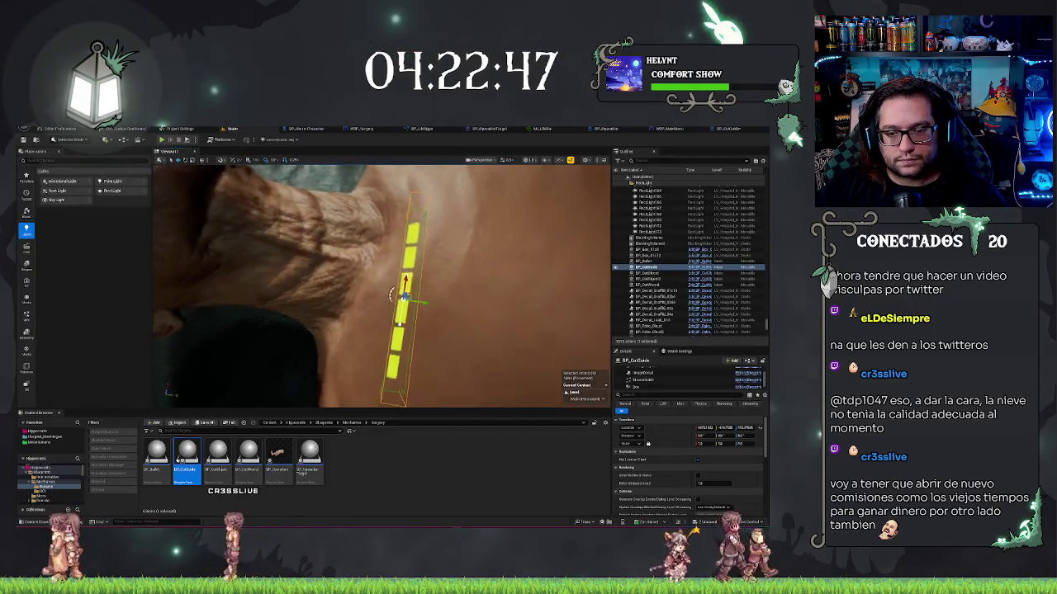
Rotate the yellow dashed cut guide to lie along the patient's chest and frame it.
mouse_move(379, 285)
mouse_down()
mouse_move(306, 318)
mouse_move(398, 298)
mouse_move(372, 247)
mouse_move(379, 324)
mouse_move(451, 274)
mouse_move(433, 273)
mouse_up()
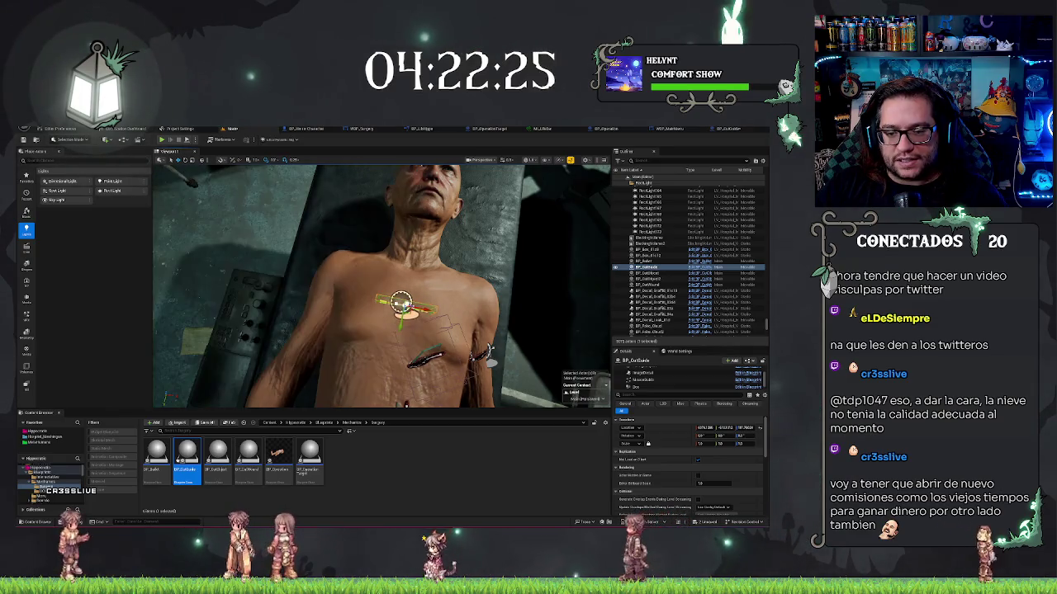
drag(382, 323, 380, 328)
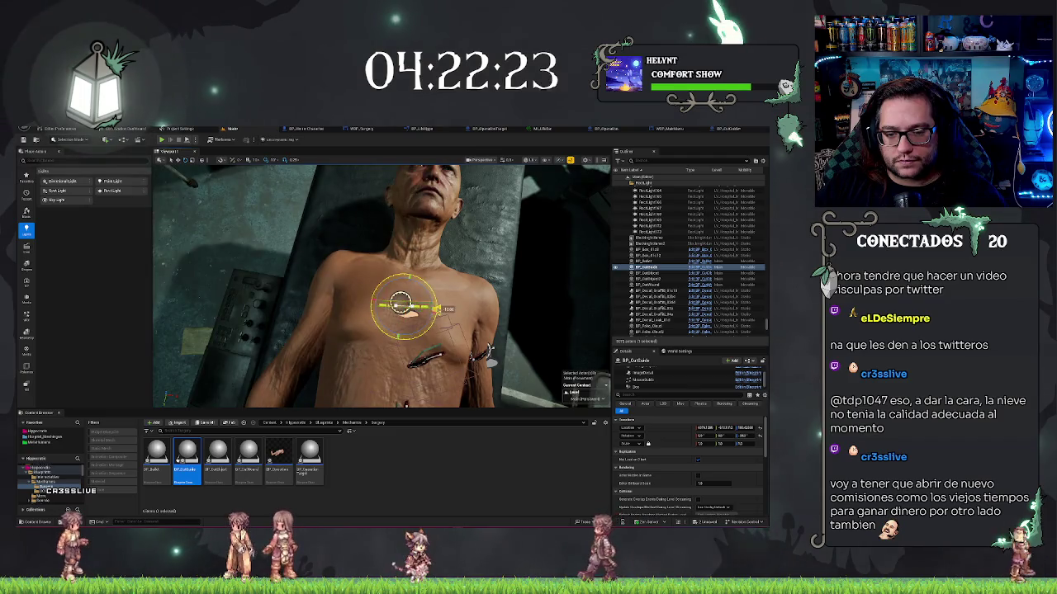
drag(270, 296, 553, 296)
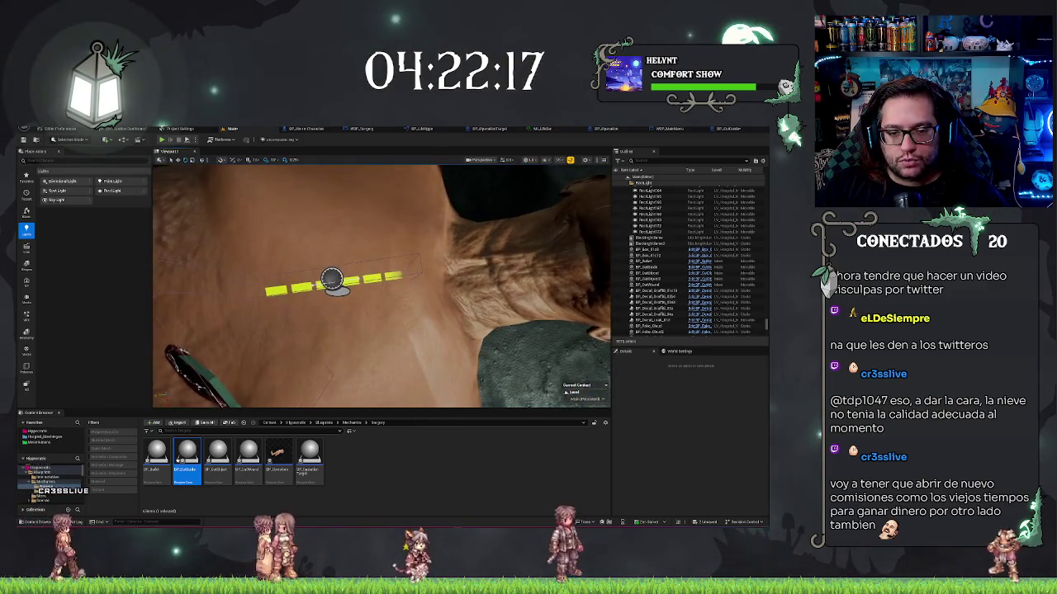
click(331, 281)
key(f)
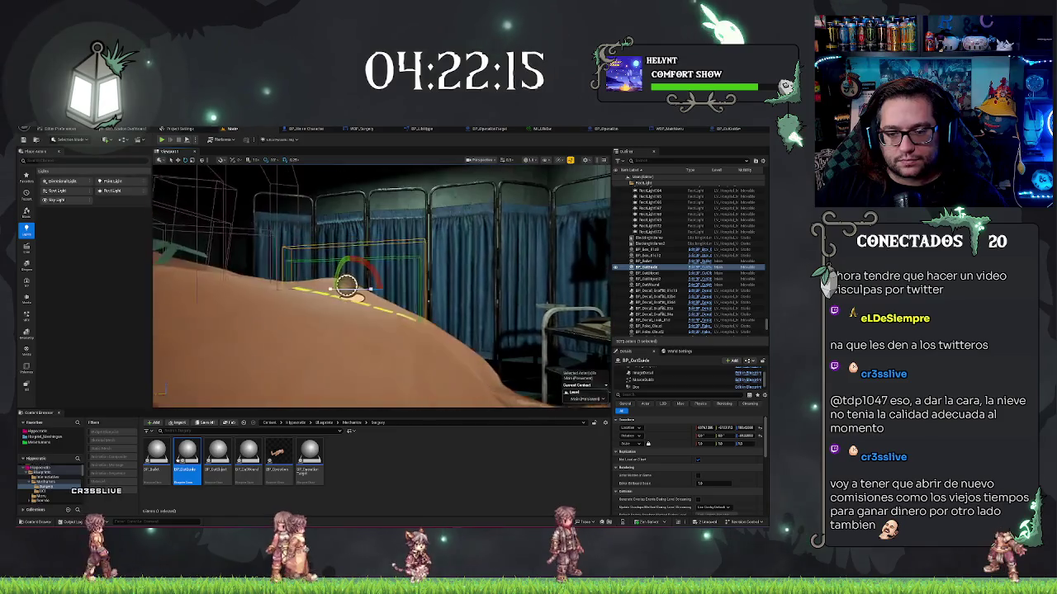
key(f)
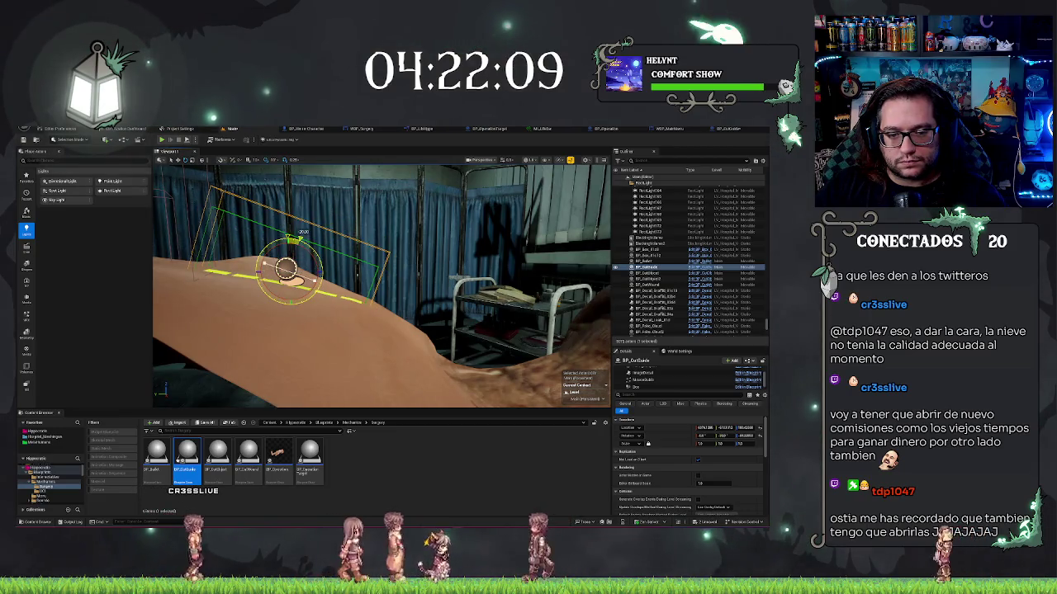
Play-test the level, then show the top-level Hipocratis project folder in the Content Browser.
key(alt+p)
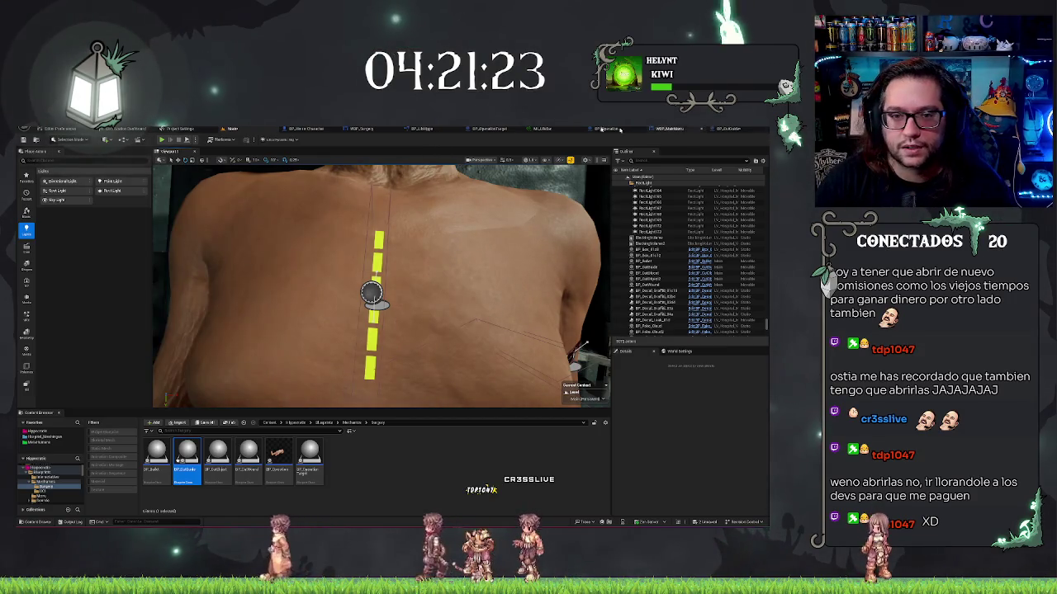
scroll(381, 287, down, 5)
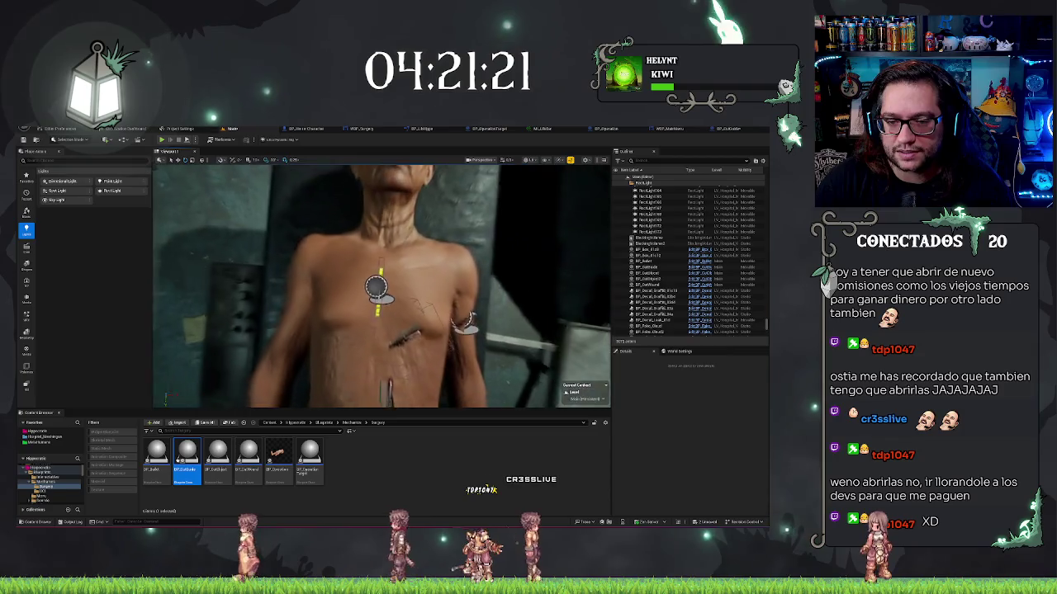
key(f)
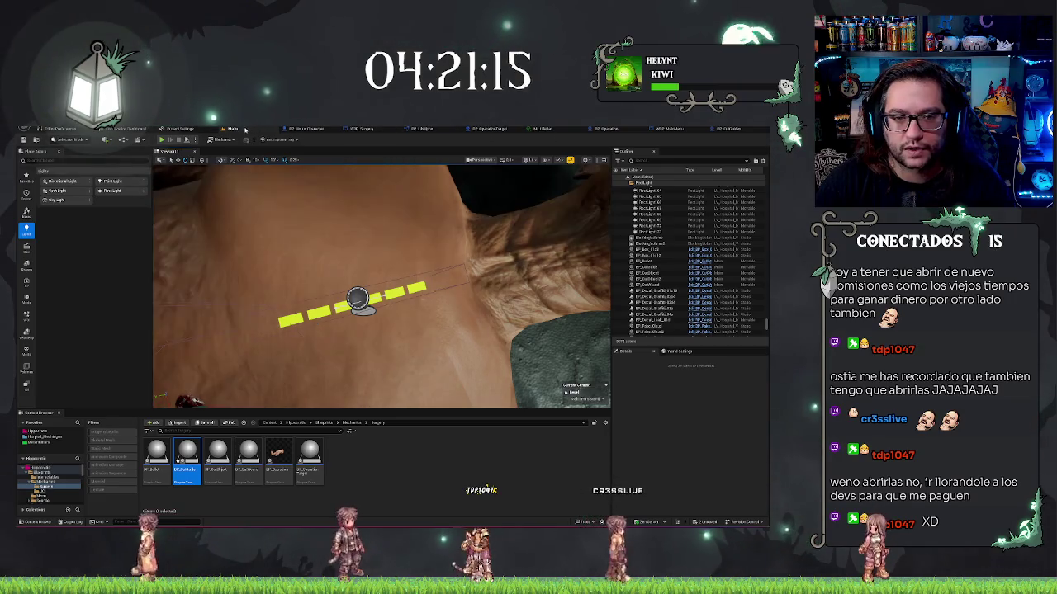
click(134, 424)
click(37, 430)
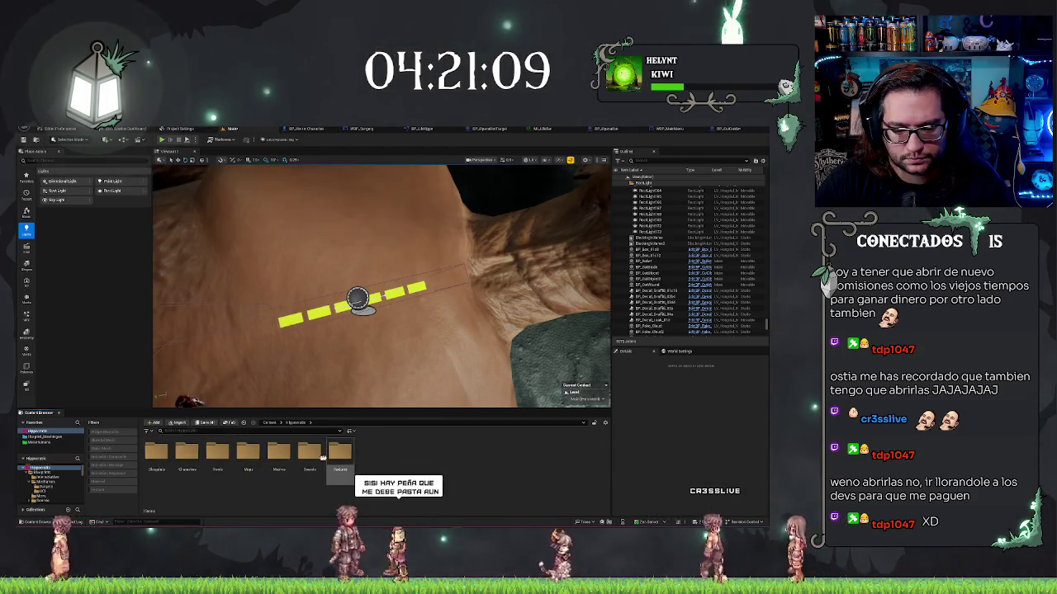
Open ML_DotDouble from Textures > Materiales, tweak its Roughness, and save.
double_click(339, 451)
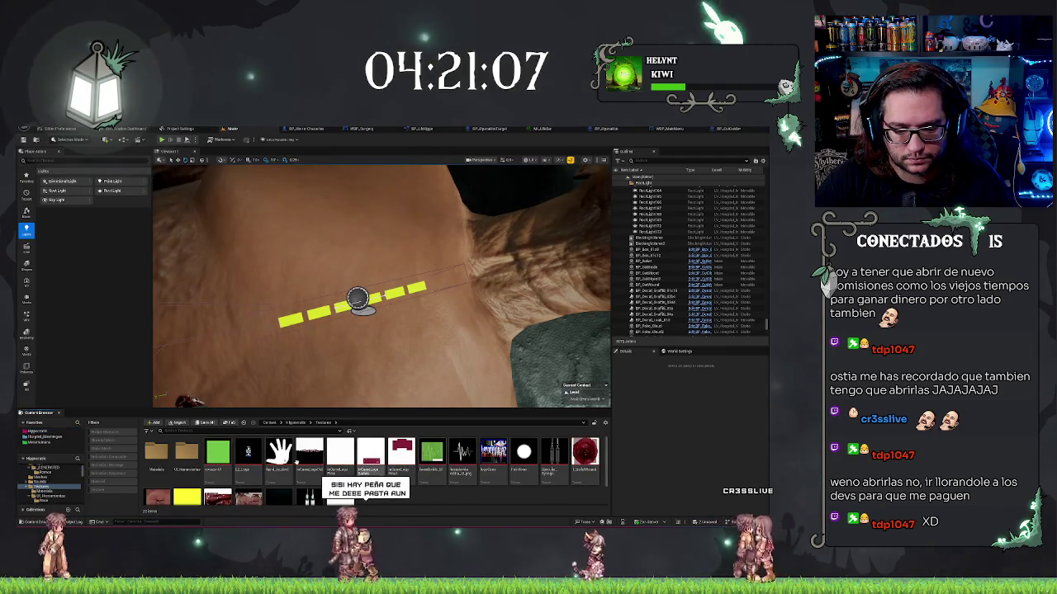
double_click(156, 451)
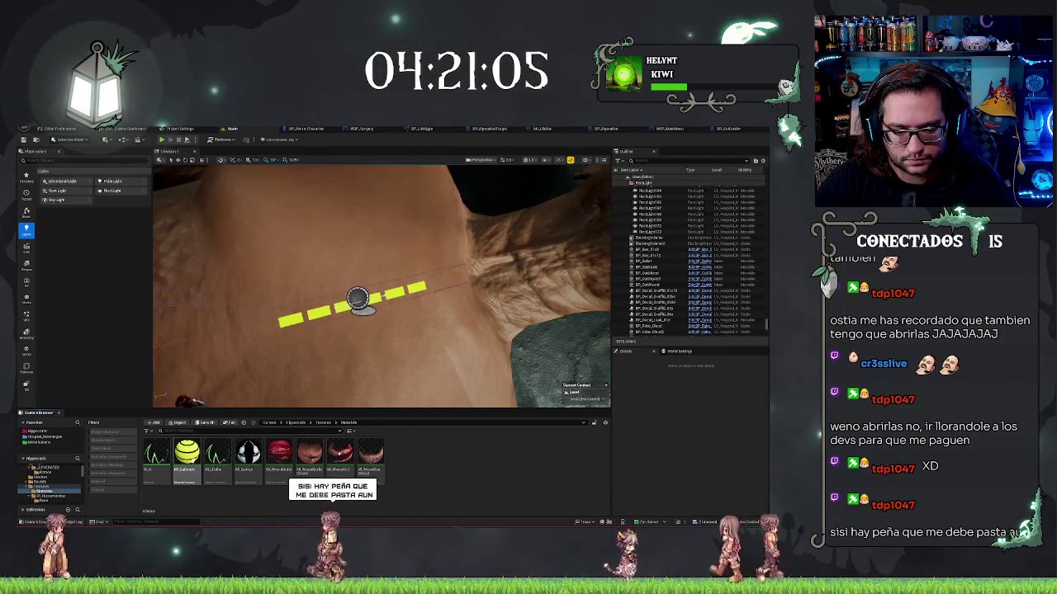
double_click(189, 453)
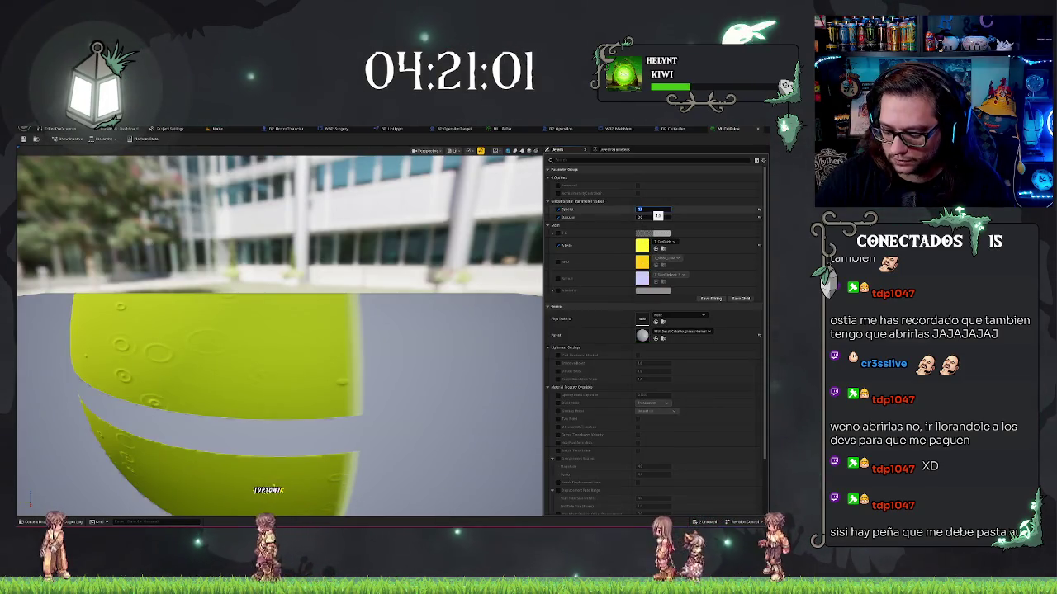
drag(640, 210, 648, 210)
key(ctrl+s)
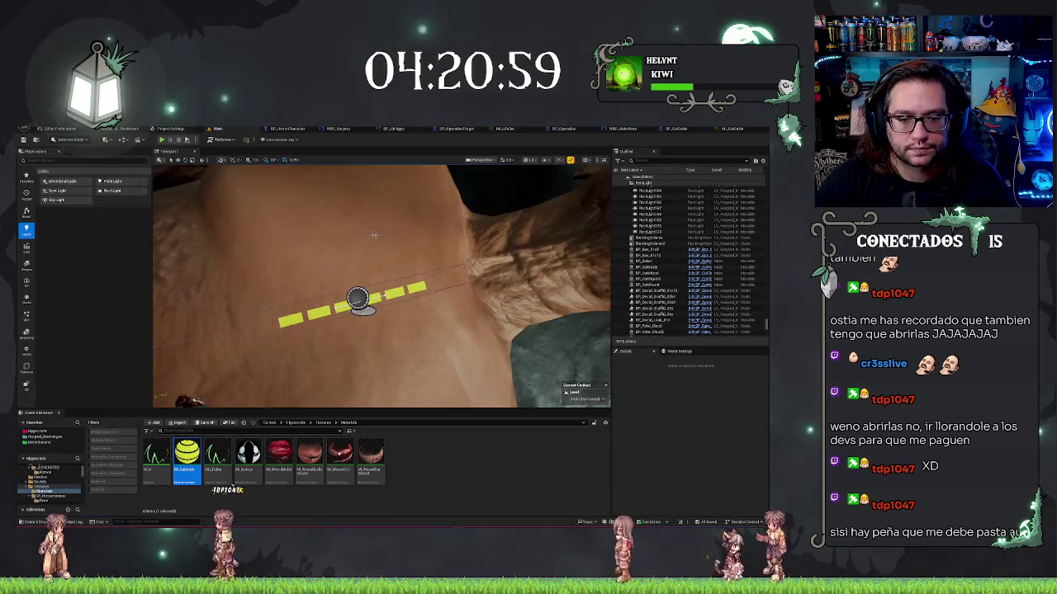
mouse_move(374, 235)
mouse_down()
mouse_move(378, 210)
mouse_move(363, 223)
mouse_move(364, 268)
mouse_move(363, 256)
mouse_up()
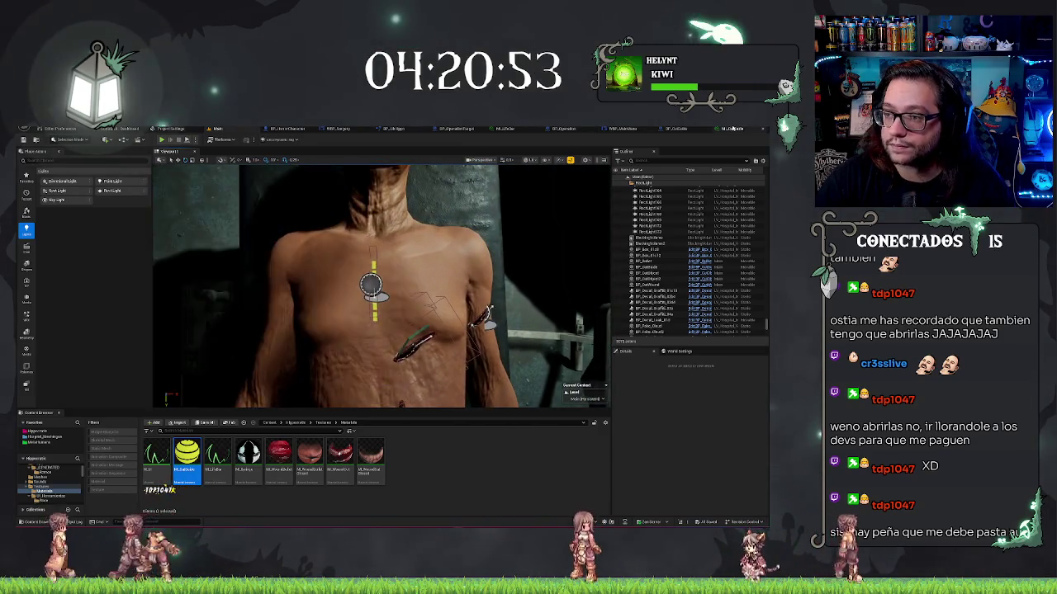
Set the ML_DotDouble Opacity to 0.5 and inspect the paler guide on the patient's chest.
double_click(186, 458)
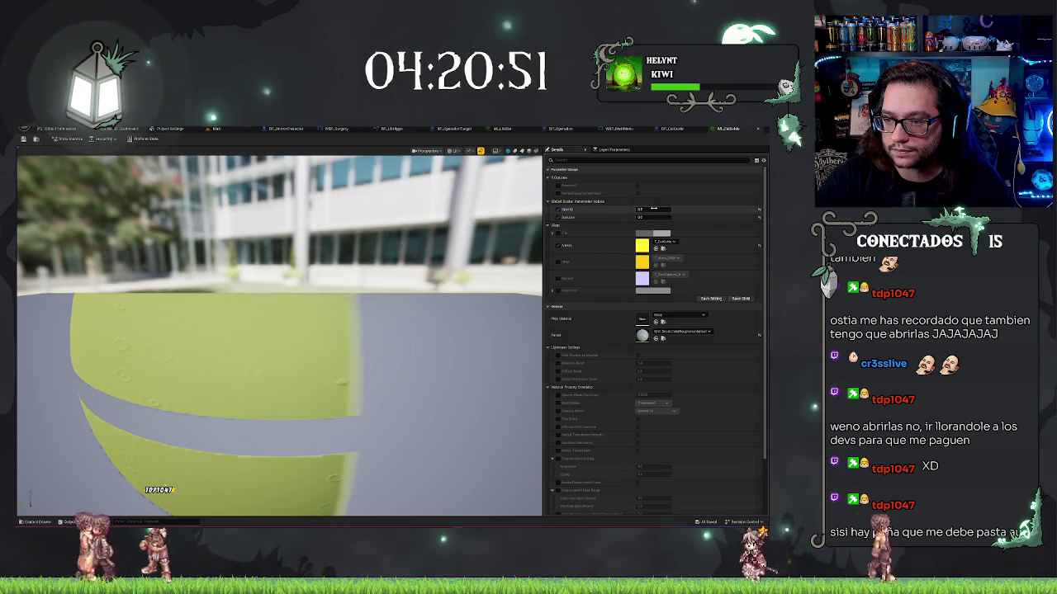
text(0.5)
key(Return)
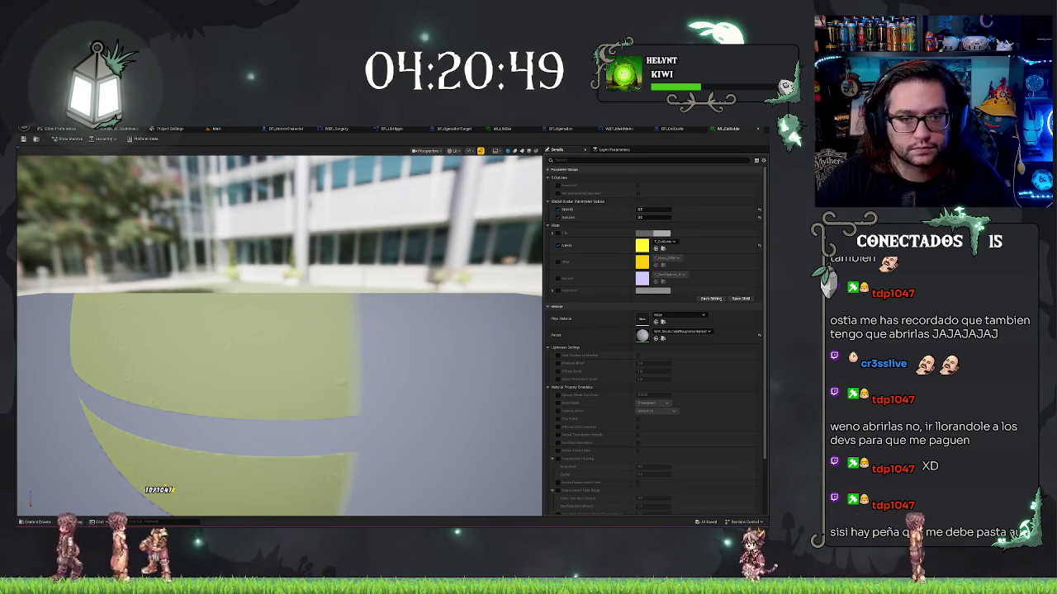
click(214, 129)
scroll(381, 285, up, 3)
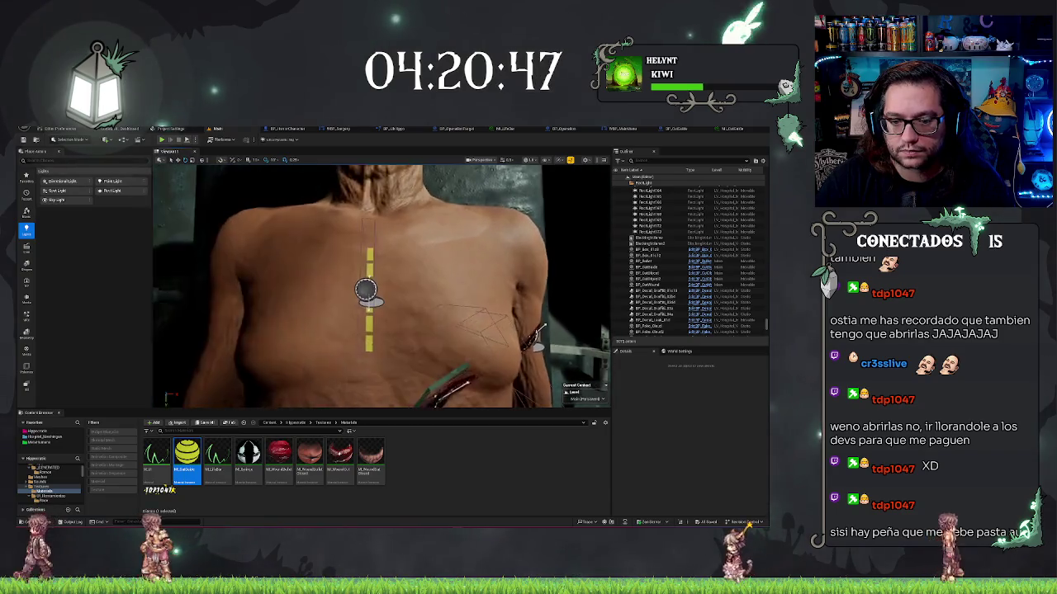
drag(382, 286, 381, 200)
mouse_move(381, 286)
mouse_down()
mouse_move(435, 285)
mouse_move(394, 285)
mouse_move(421, 285)
mouse_up()
click(677, 129)
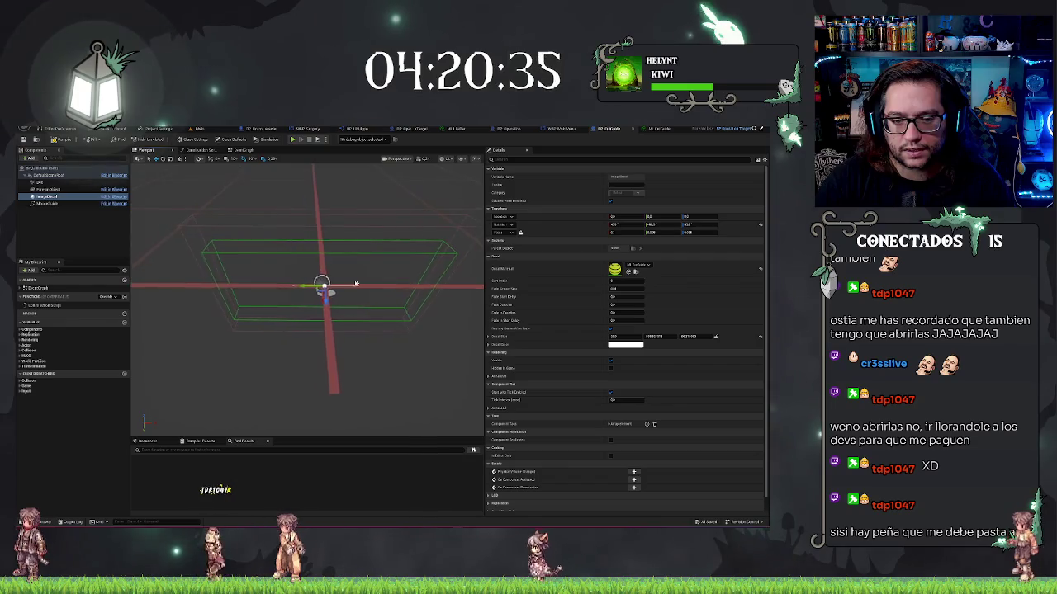
Move the cut guide's spline component along X and adjust one of its spline points.
click(46, 203)
drag(317, 284, 275, 287)
drag(306, 346, 355, 347)
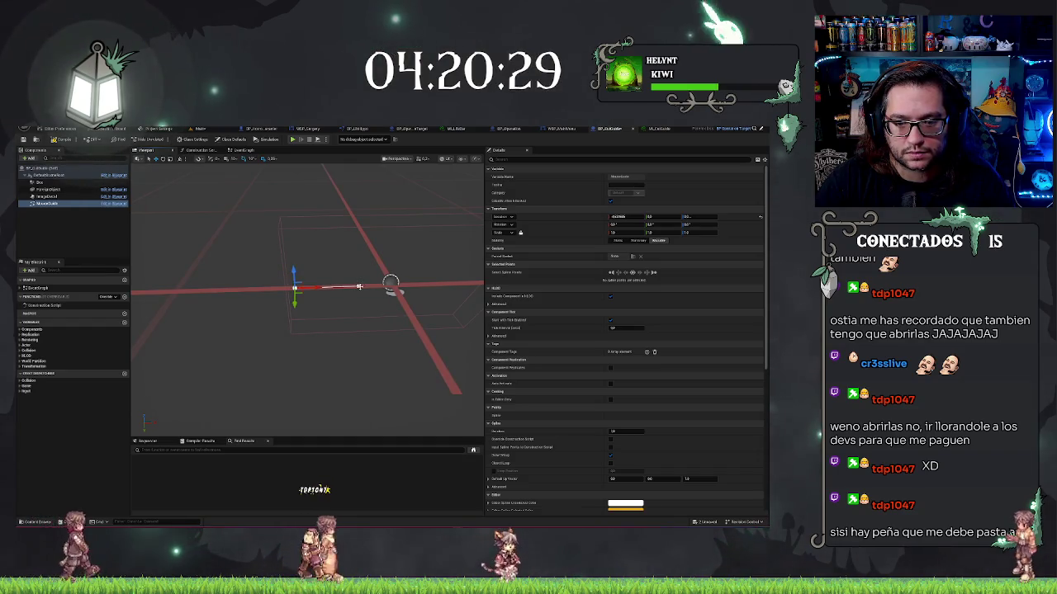
click(358, 286)
mouse_move(358, 286)
mouse_down()
mouse_move(279, 287)
mouse_move(411, 300)
mouse_up()
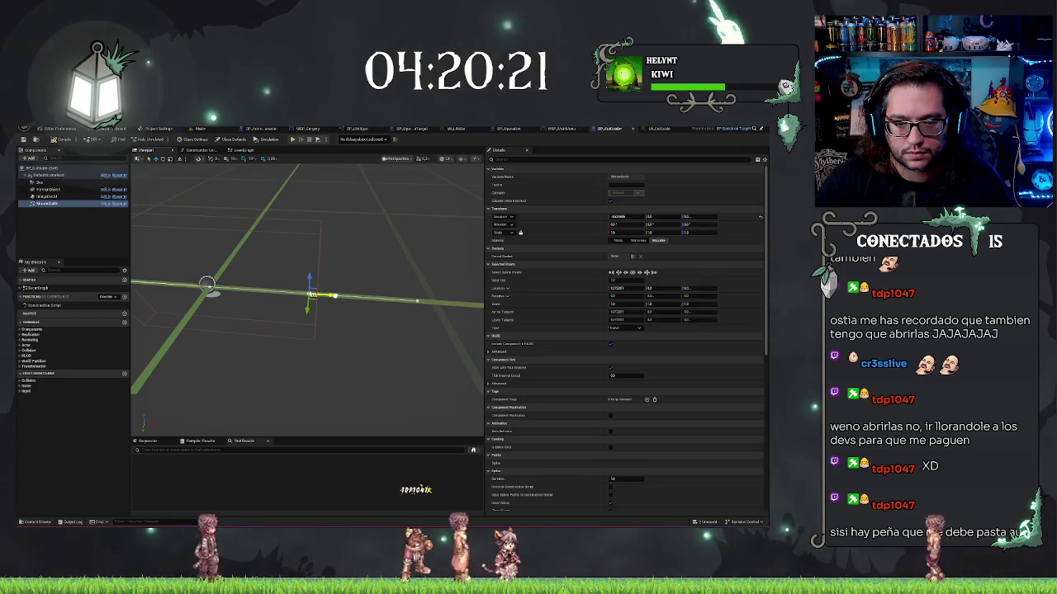
drag(206, 285, 264, 290)
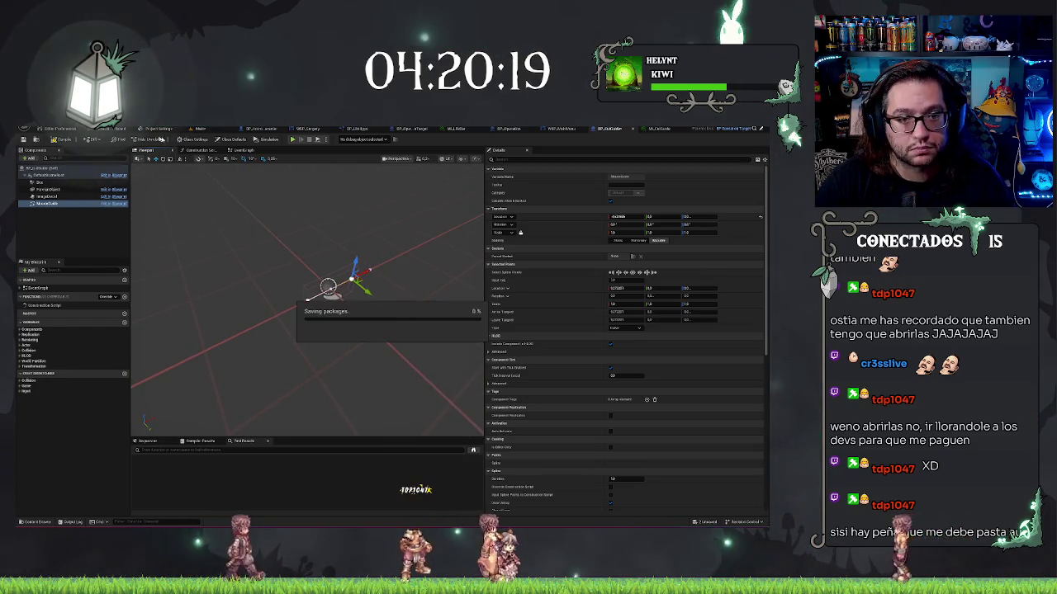
Save BP_CutGuide and check the straightened guide along the patient's torso midline.
click(198, 129)
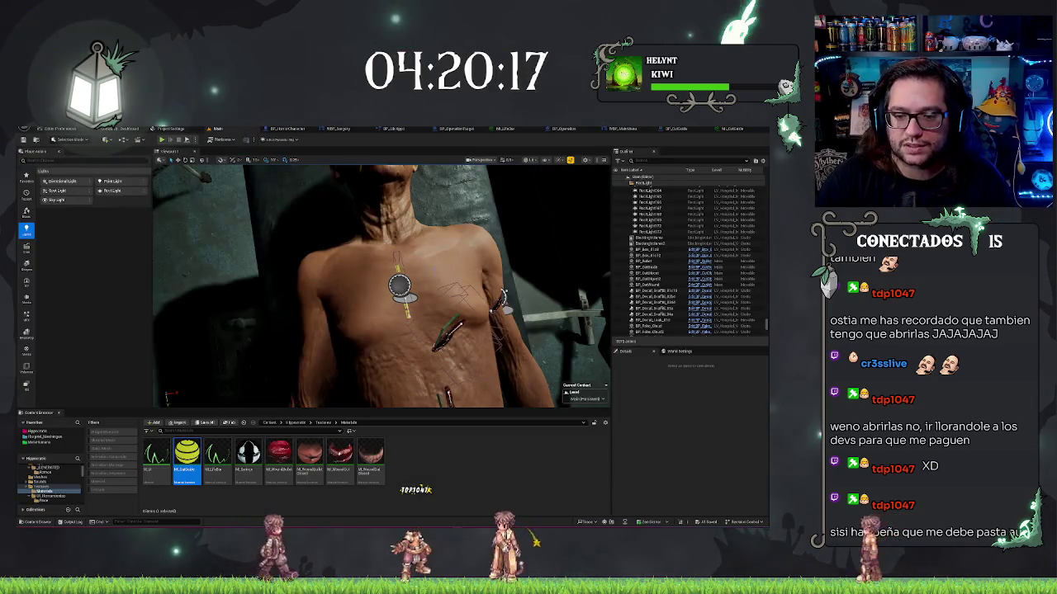
click(198, 363)
drag(380, 285, 433, 302)
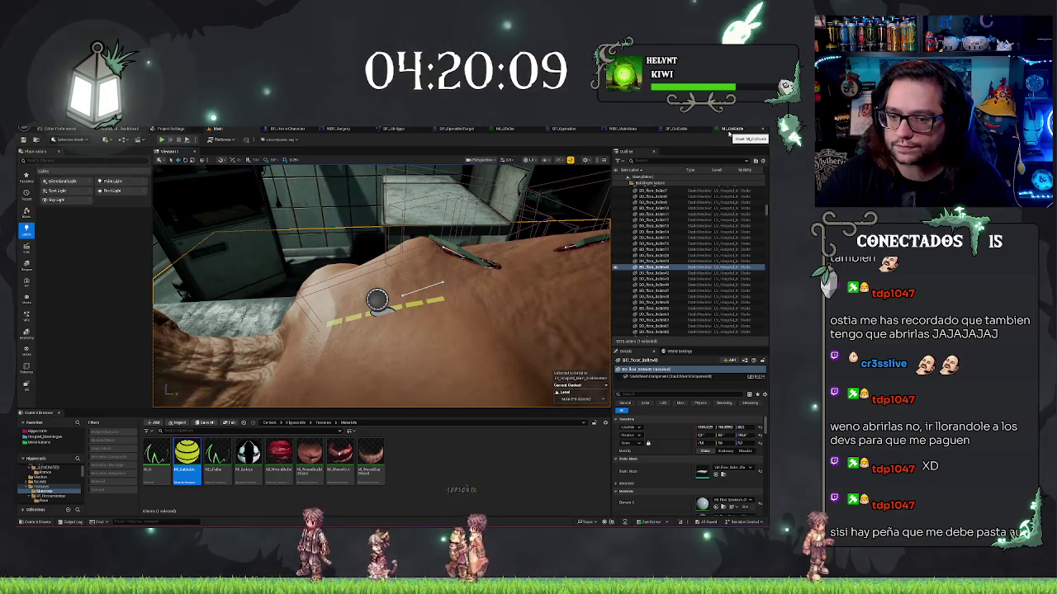
click(726, 129)
click(684, 128)
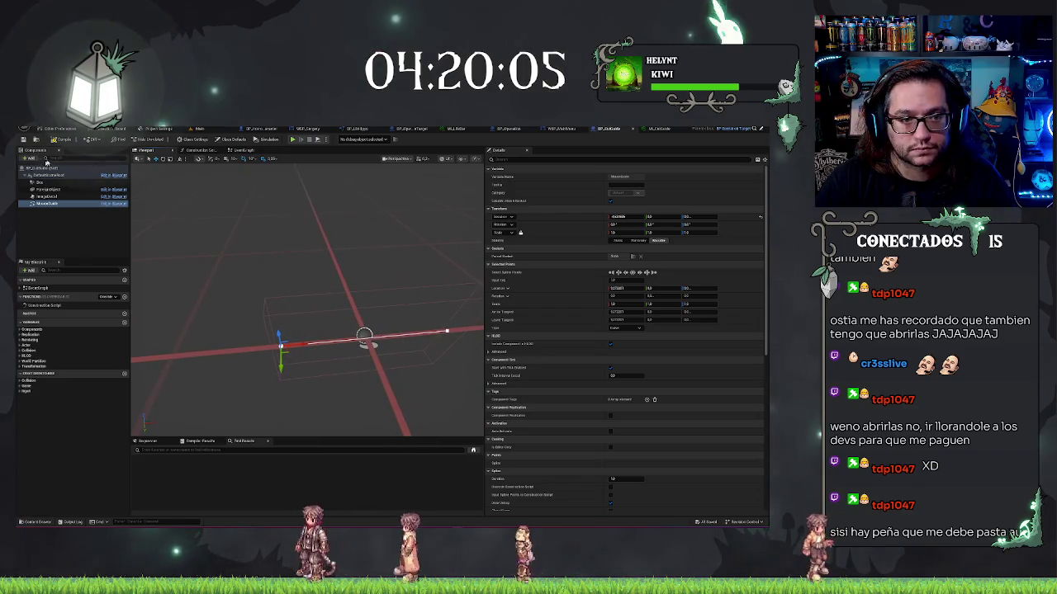
click(91, 129)
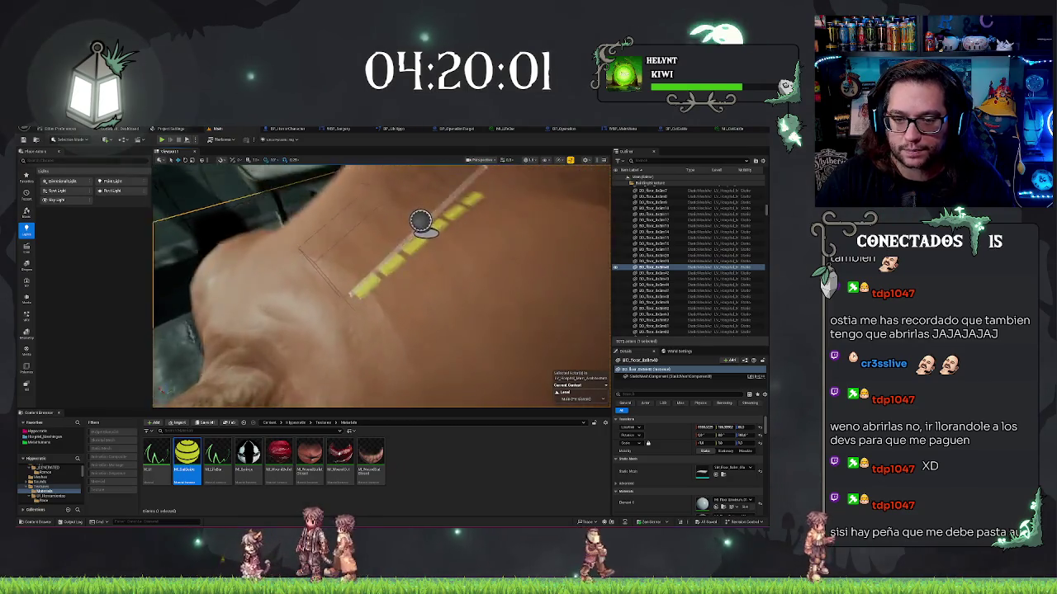
mouse_move(380, 284)
mouse_down()
mouse_move(396, 272)
mouse_move(376, 284)
mouse_move(412, 297)
mouse_move(438, 280)
mouse_move(429, 297)
mouse_move(380, 313)
mouse_move(379, 248)
mouse_up()
click(390, 303)
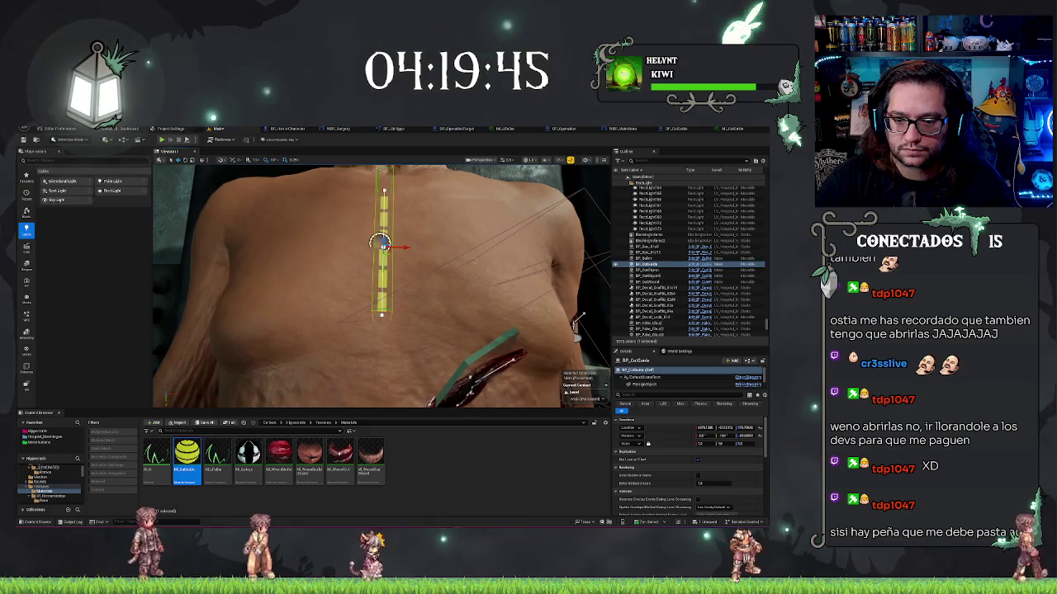
scroll(380, 284, down, 5)
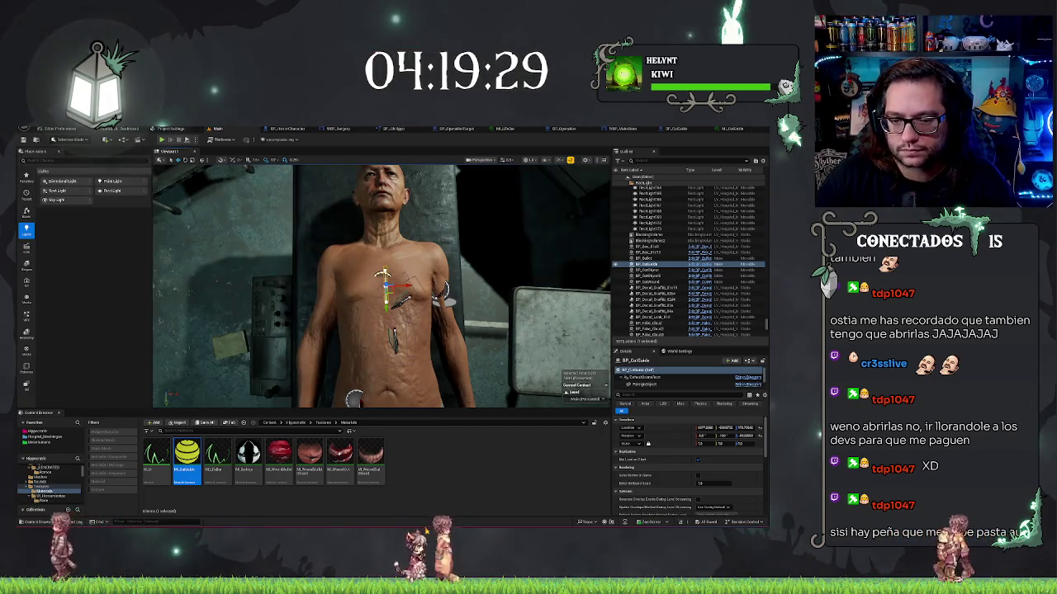
key(f)
mouse_move(380, 285)
mouse_down()
mouse_move(429, 272)
mouse_move(396, 248)
mouse_move(388, 264)
mouse_up()
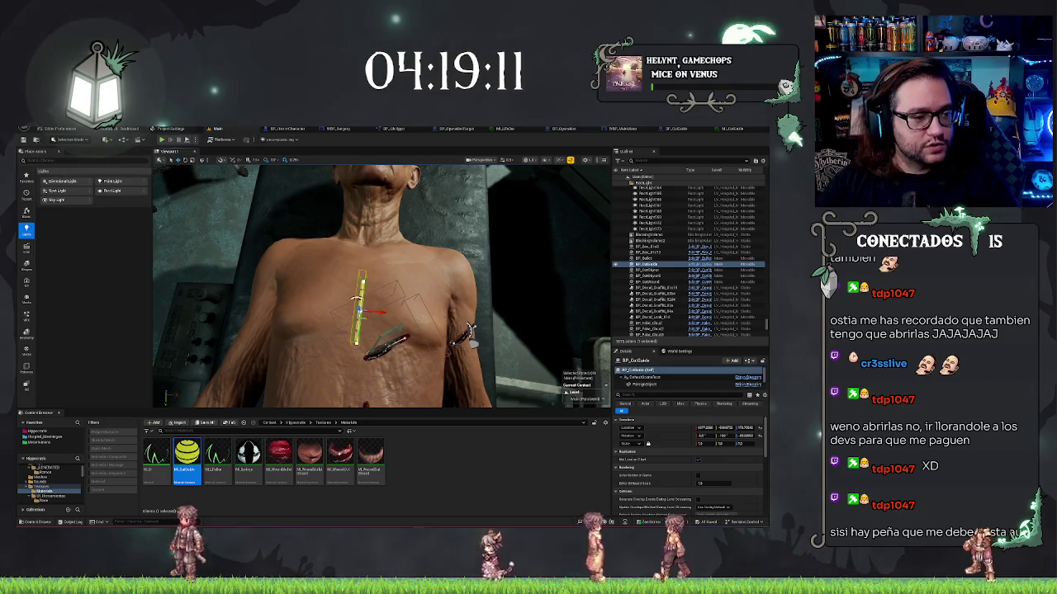
right_click(483, 318)
Select the BP_Operacion body actor and orbit to a close frontal view of the chest.
key(Escape)
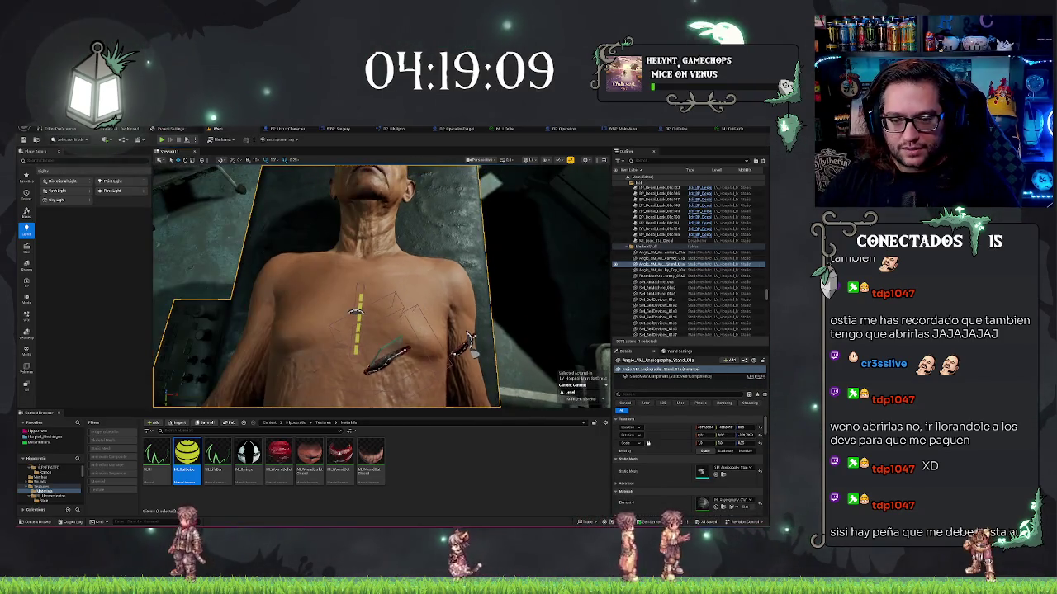
click(471, 345)
mouse_move(472, 345)
mouse_down()
mouse_move(446, 330)
mouse_move(487, 402)
mouse_move(351, 381)
mouse_up()
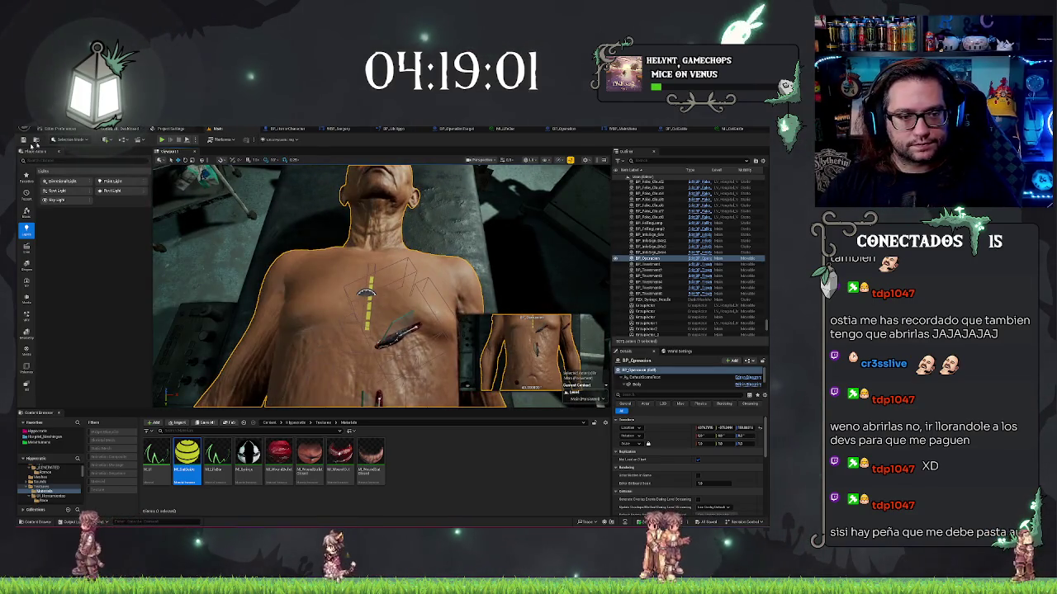
mouse_move(371, 363)
mouse_down()
mouse_move(347, 338)
mouse_move(375, 320)
mouse_move(426, 322)
mouse_move(359, 291)
mouse_move(391, 312)
mouse_up()
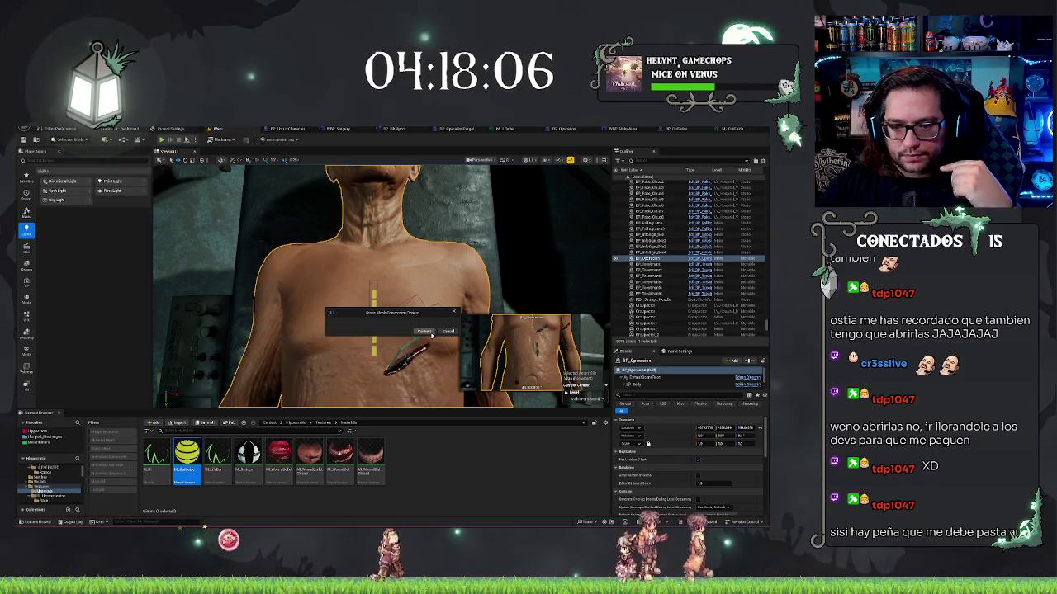
Cancel the Static Mesh Conversion Options dialog, leaving the patient body unconverted, and nudge the viewport.
click(448, 331)
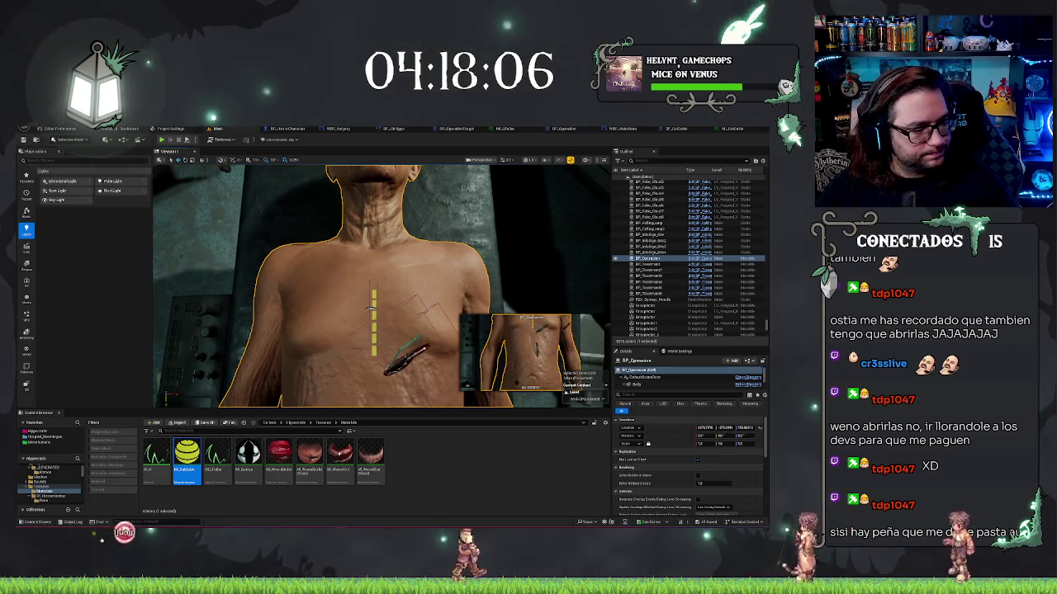
drag(370, 307, 369, 307)
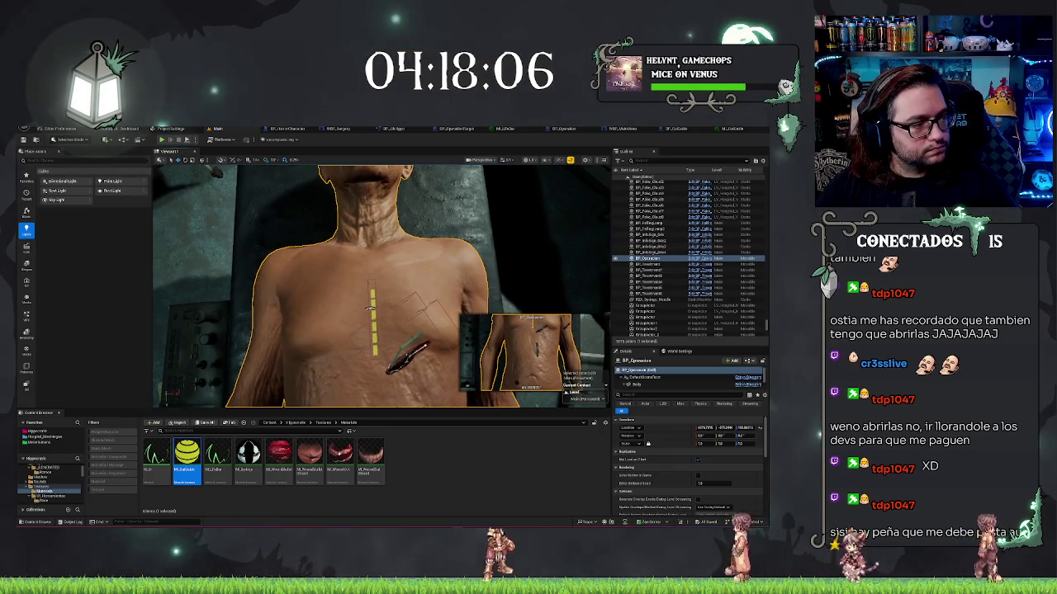
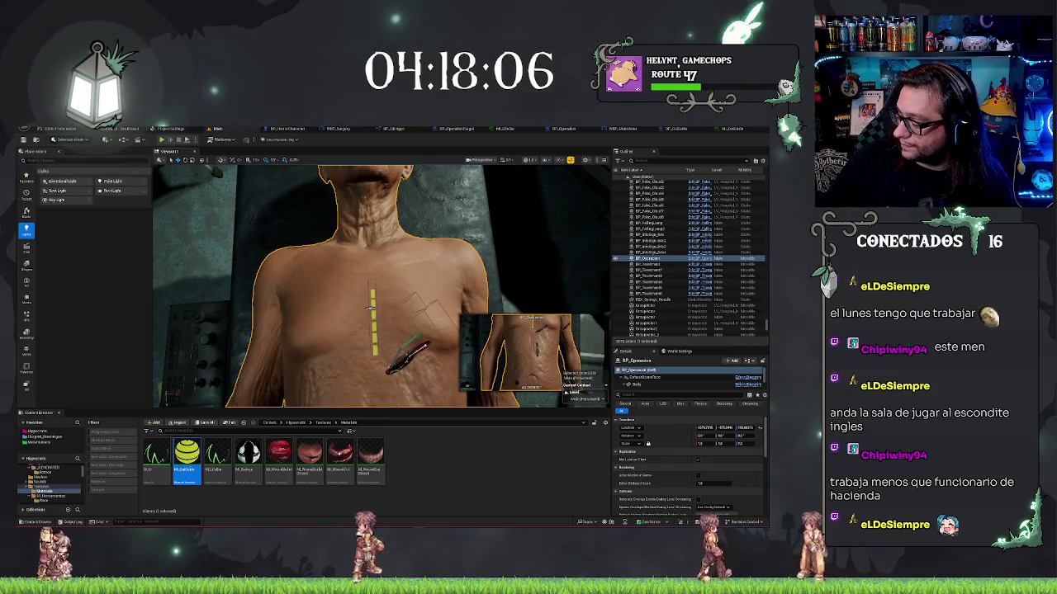
Orbit the view up the patient's body and select the cut-wound actor on the chest.
drag(369, 309, 369, 282)
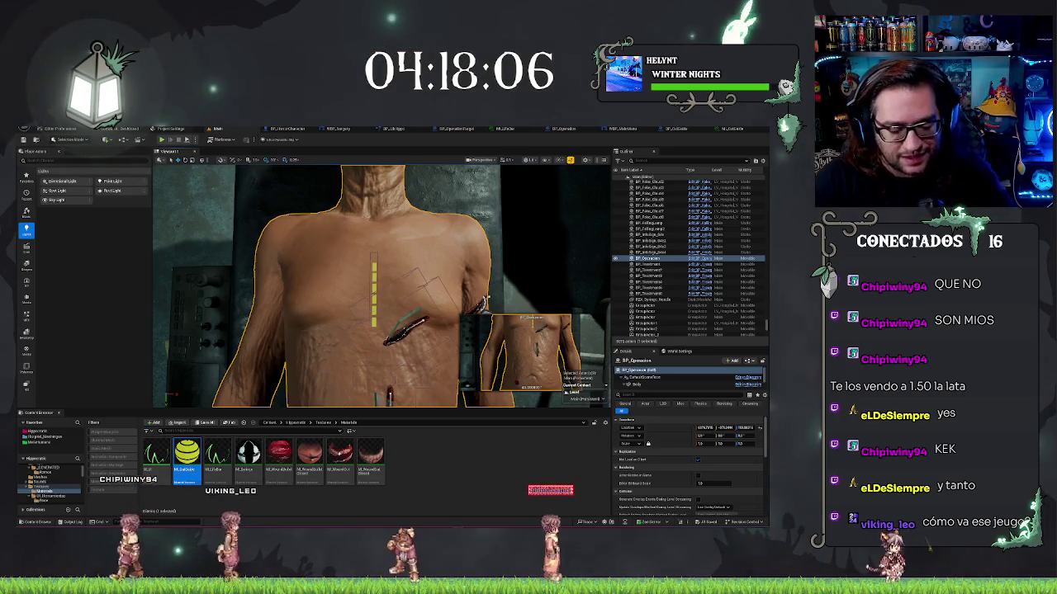
scroll(380, 285, down, 5)
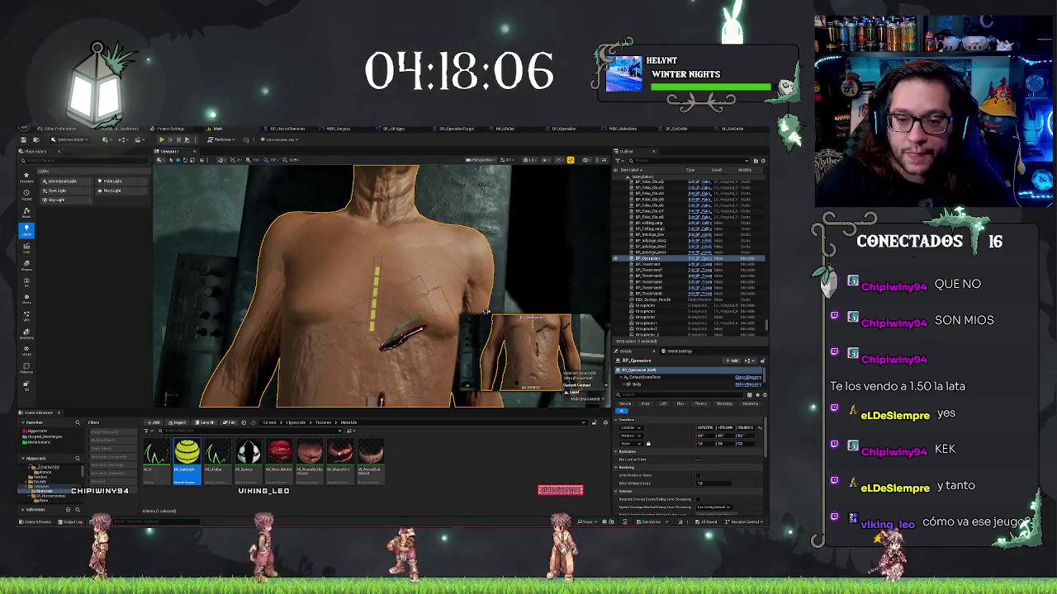
mouse_move(379, 285)
mouse_down()
mouse_move(379, 248)
mouse_move(388, 272)
mouse_move(408, 269)
mouse_move(396, 276)
mouse_move(370, 241)
mouse_move(330, 252)
mouse_up()
scroll(388, 273, up, 3)
click(417, 264)
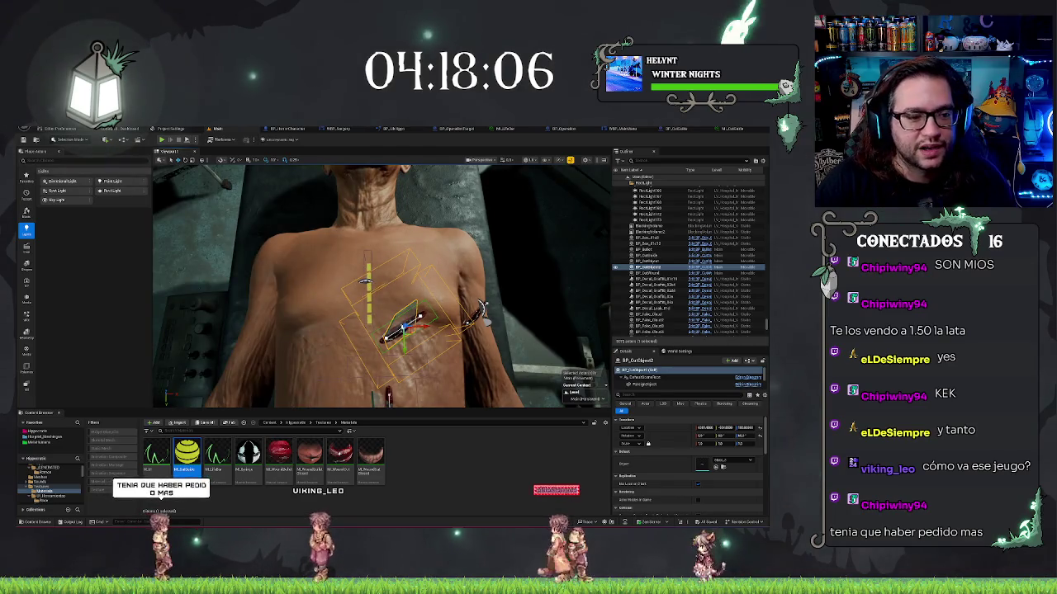
drag(330, 251, 307, 259)
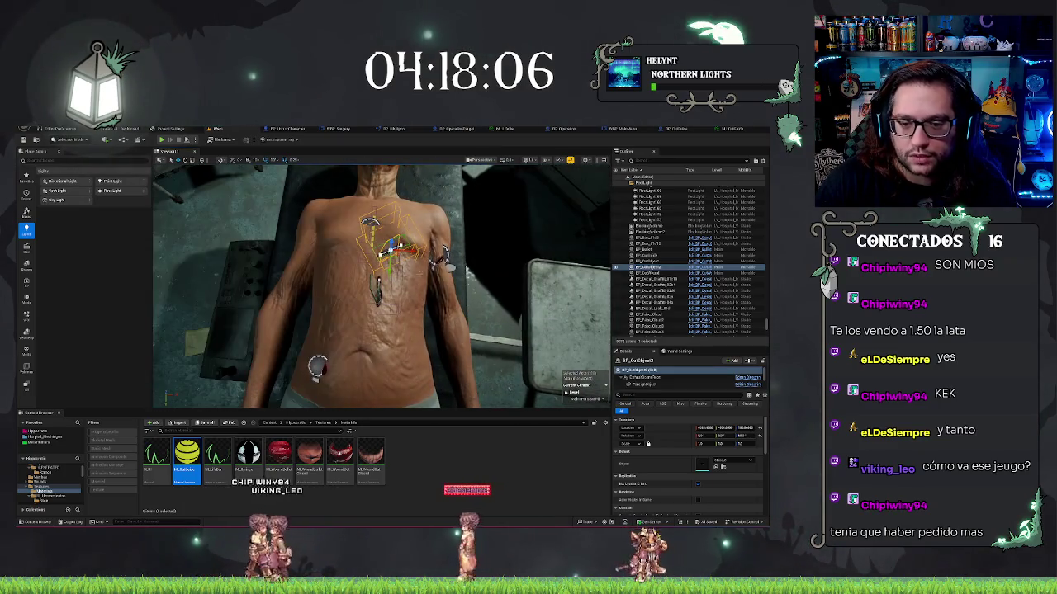
mouse_move(361, 286)
mouse_down()
mouse_move(387, 229)
mouse_move(389, 274)
mouse_up()
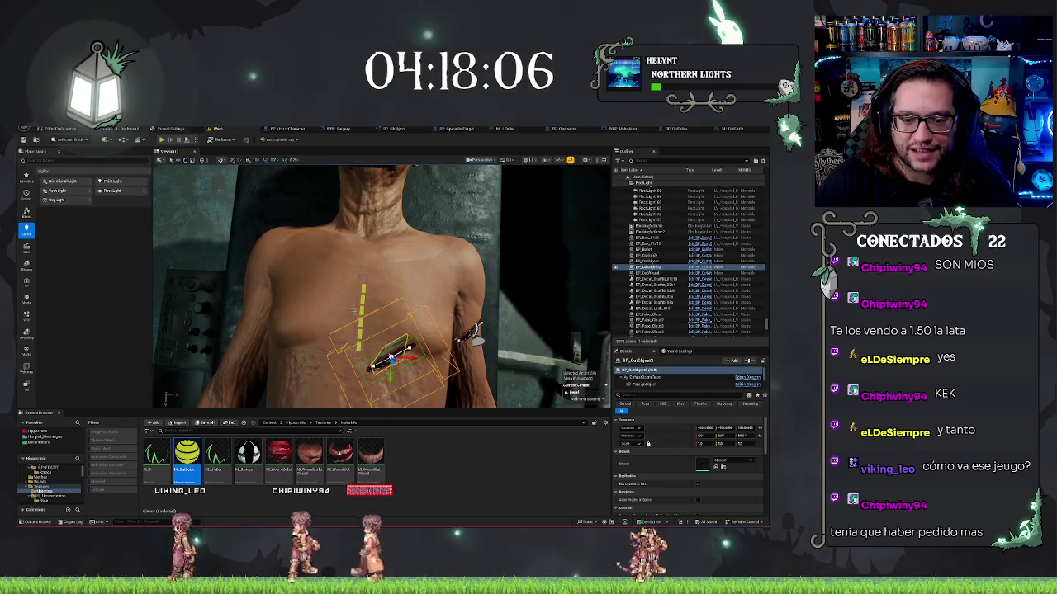
mouse_move(390, 274)
mouse_down()
mouse_move(380, 264)
mouse_move(372, 272)
mouse_move(380, 297)
mouse_move(322, 250)
mouse_up()
drag(249, 277, 273, 264)
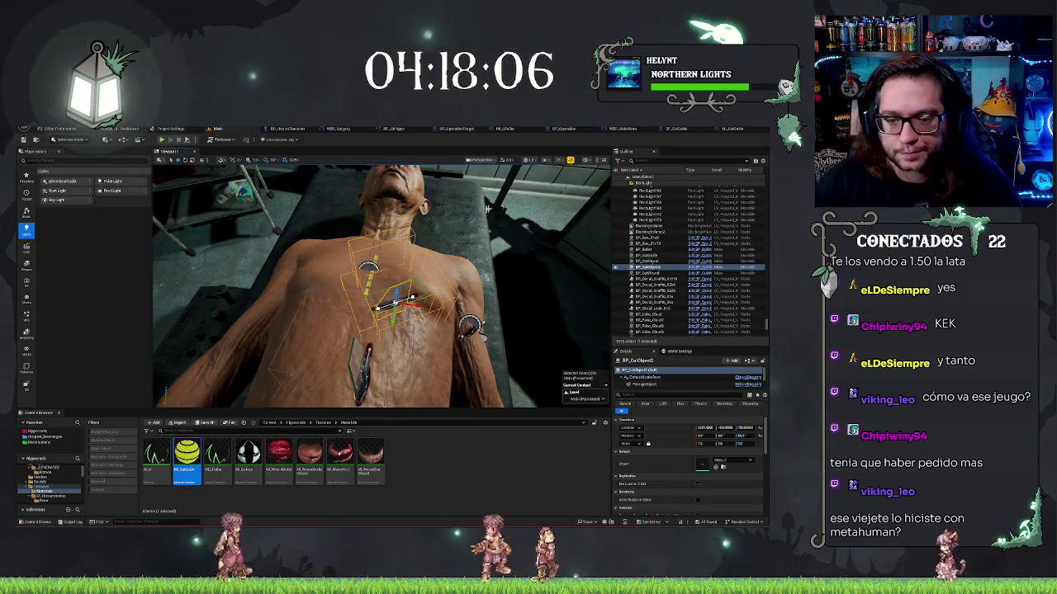
mouse_move(488, 208)
mouse_down()
mouse_move(505, 252)
mouse_move(487, 272)
mouse_up()
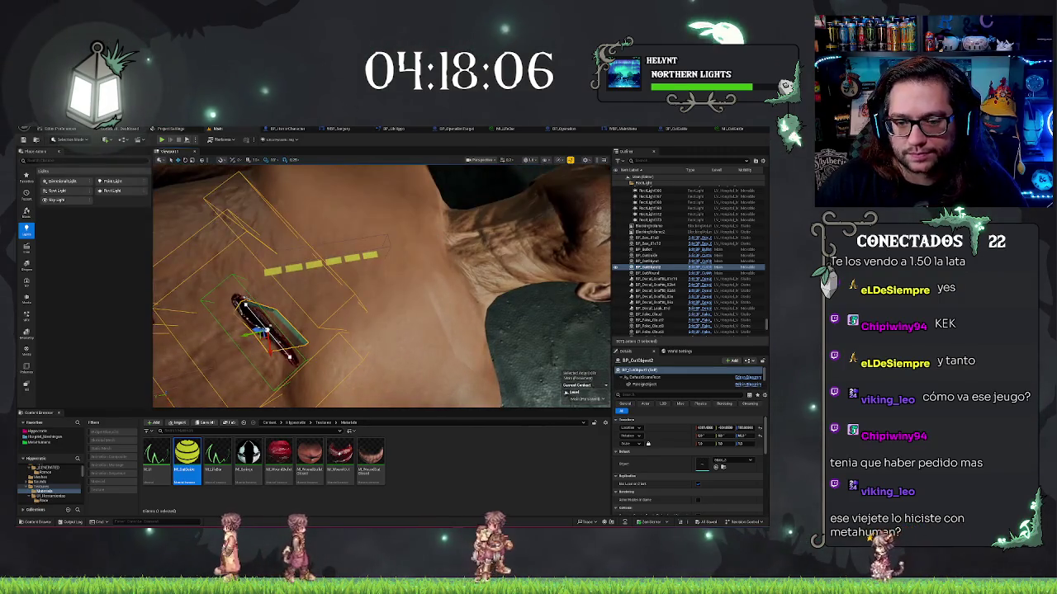
Select BP_Operacion, check the yellow dashed guide line from behind, and focus the whole body with F.
click(487, 273)
drag(487, 273, 442, 277)
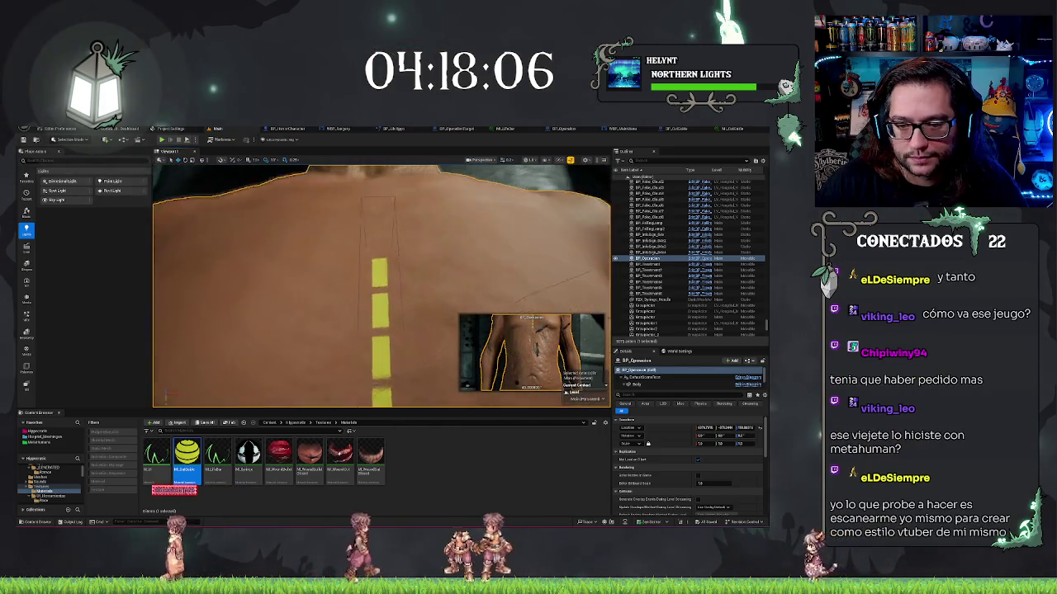
mouse_move(441, 277)
mouse_down()
mouse_move(380, 285)
mouse_move(310, 269)
mouse_up()
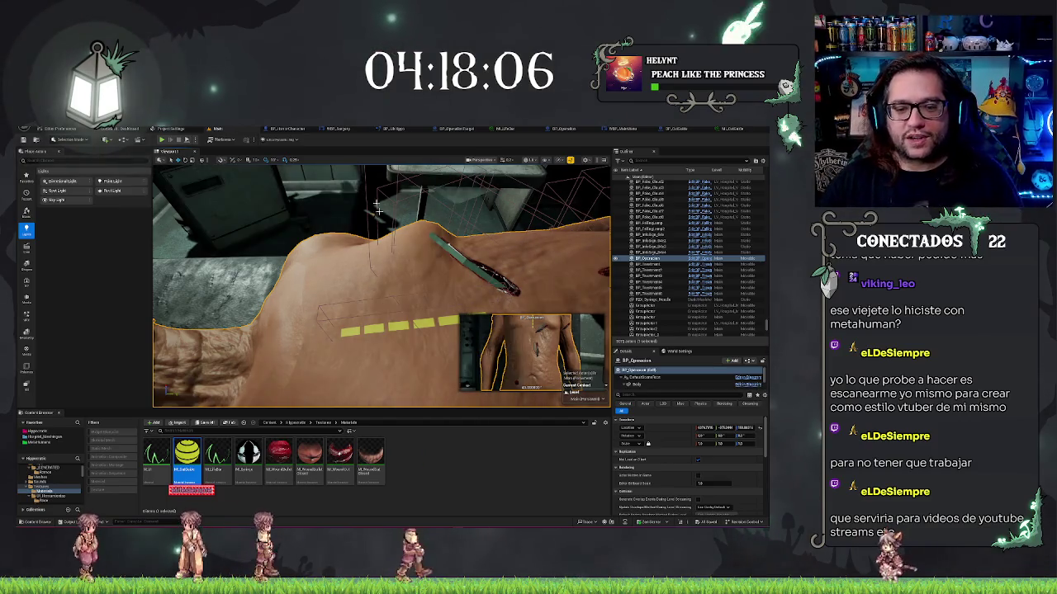
key(f)
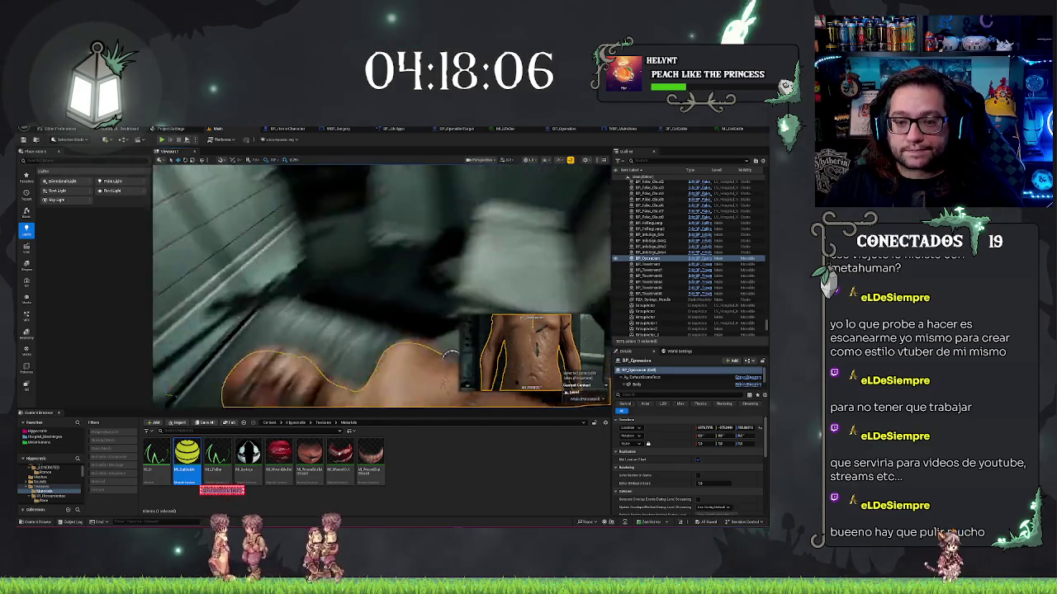
Open BP_Operation's Event Graph, shift the event nodes aside, and add two Cutting variable nodes.
click(564, 130)
scroll(316, 236, down, 2)
drag(316, 237, 370, 345)
drag(362, 252, 160, 278)
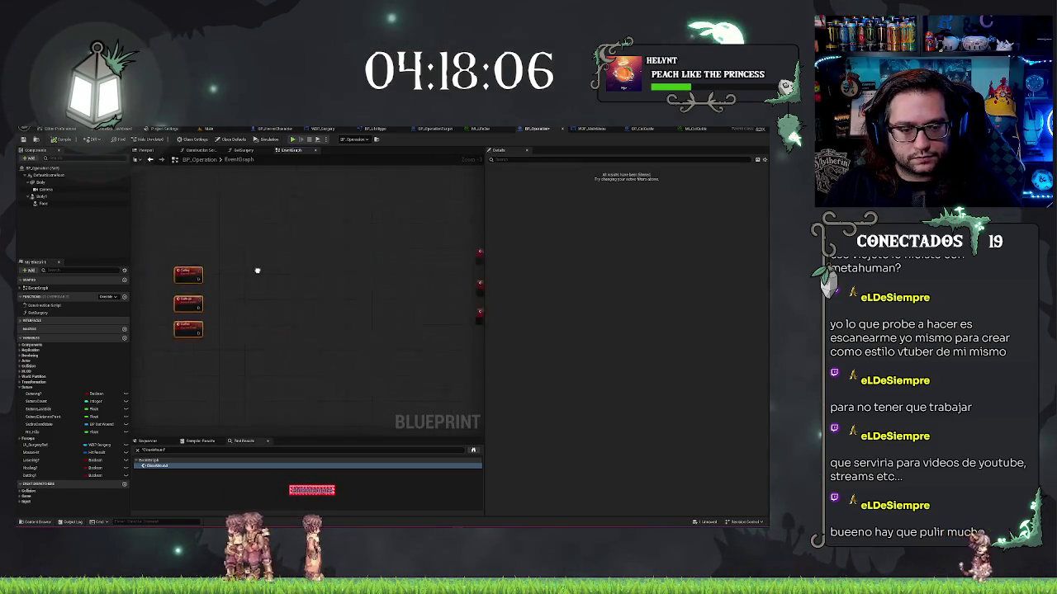
mouse_move(29, 468)
mouse_down()
mouse_move(250, 314)
mouse_move(264, 313)
mouse_move(257, 324)
mouse_up()
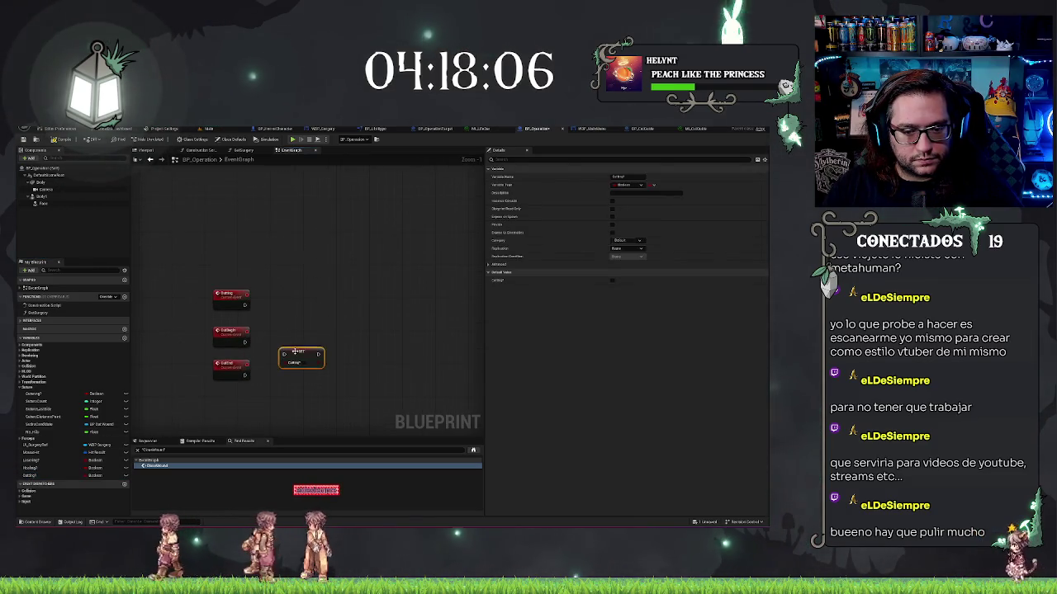
mouse_move(37, 477)
mouse_down()
mouse_move(285, 322)
mouse_move(297, 297)
mouse_move(342, 319)
mouse_move(355, 300)
mouse_up()
Raise the Cutting event node and align the Cutting getter with the Branch node.
click(294, 297)
drag(231, 294, 239, 227)
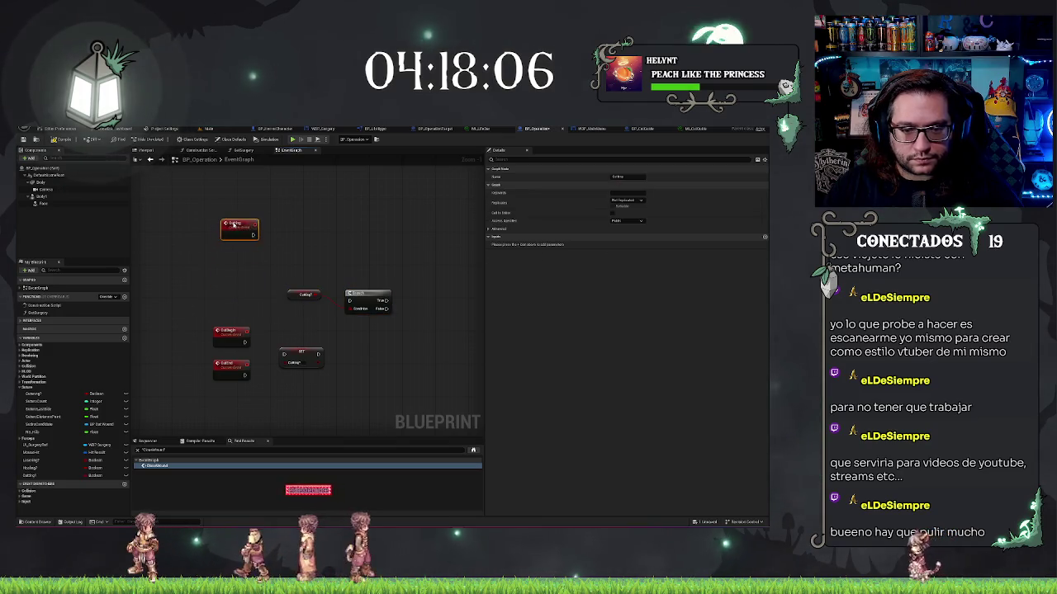
click(288, 285)
drag(268, 279, 396, 318)
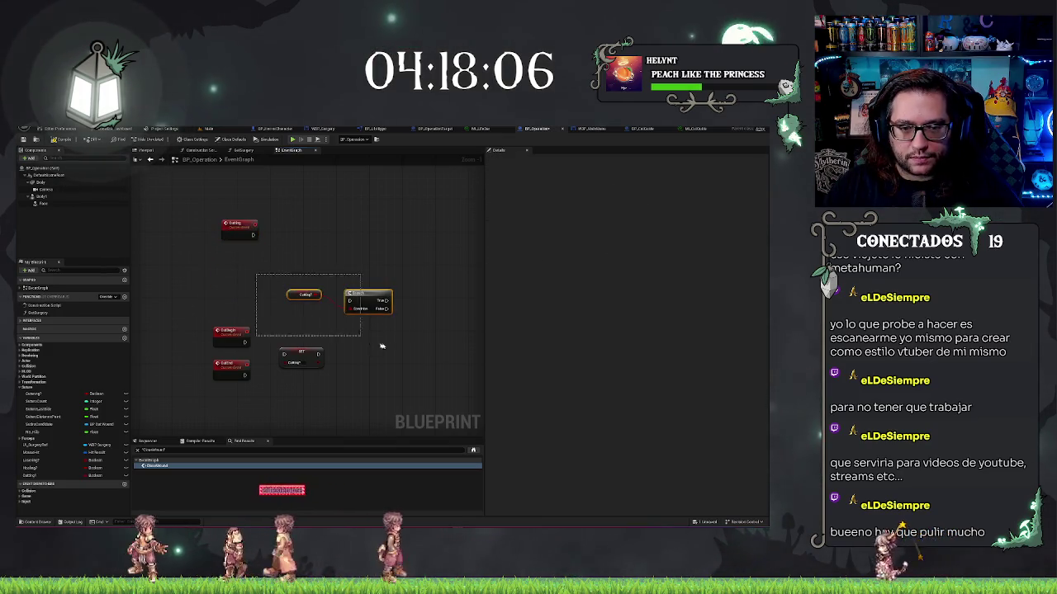
mouse_move(271, 279)
mouse_down()
mouse_move(289, 302)
mouse_move(342, 319)
mouse_move(322, 266)
mouse_up()
key(q)
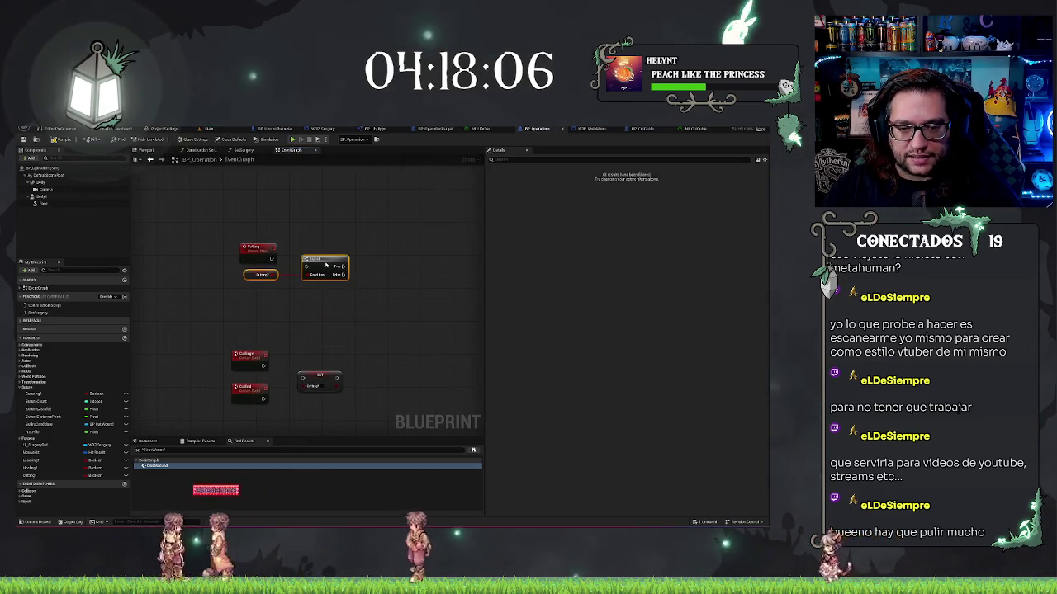
click(314, 241)
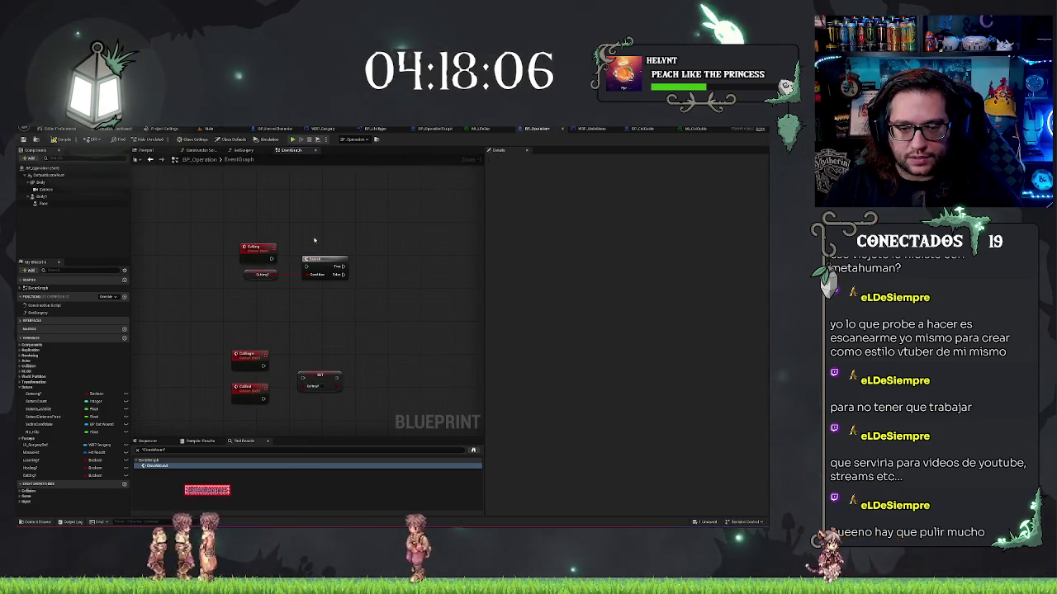
mouse_move(324, 262)
mouse_down()
mouse_move(385, 260)
mouse_move(309, 300)
mouse_up()
click(330, 296)
Pull a wire from the Branch True output and move the SET node up beside the events.
drag(289, 344, 305, 304)
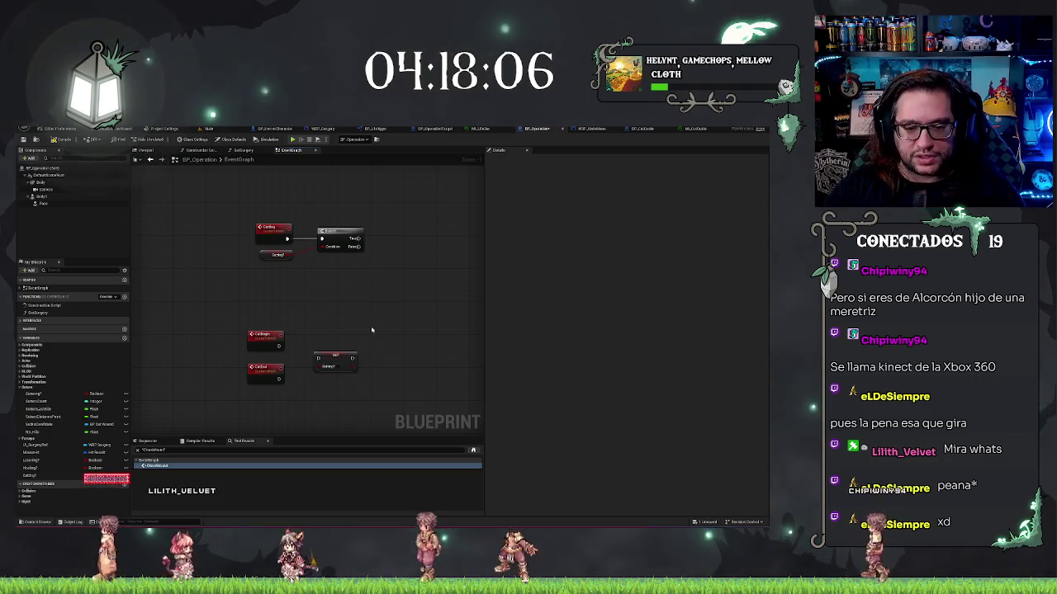
mouse_move(348, 345)
mouse_down()
mouse_move(367, 337)
mouse_move(336, 297)
mouse_up()
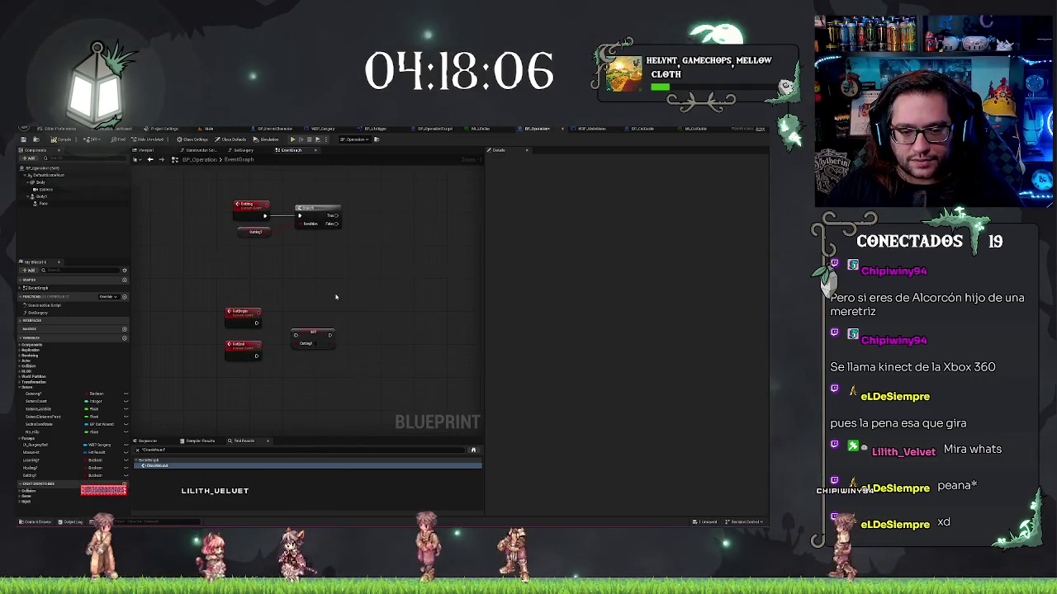
mouse_move(298, 263)
mouse_down()
mouse_move(307, 332)
mouse_move(306, 321)
mouse_up()
drag(309, 371, 312, 355)
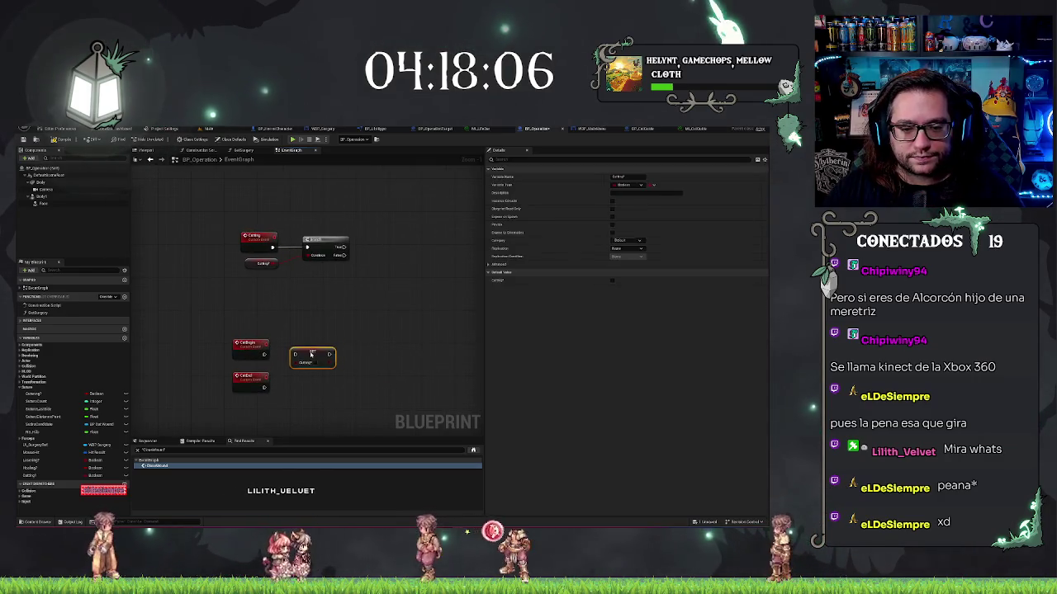
scroll(330, 331, down, 10)
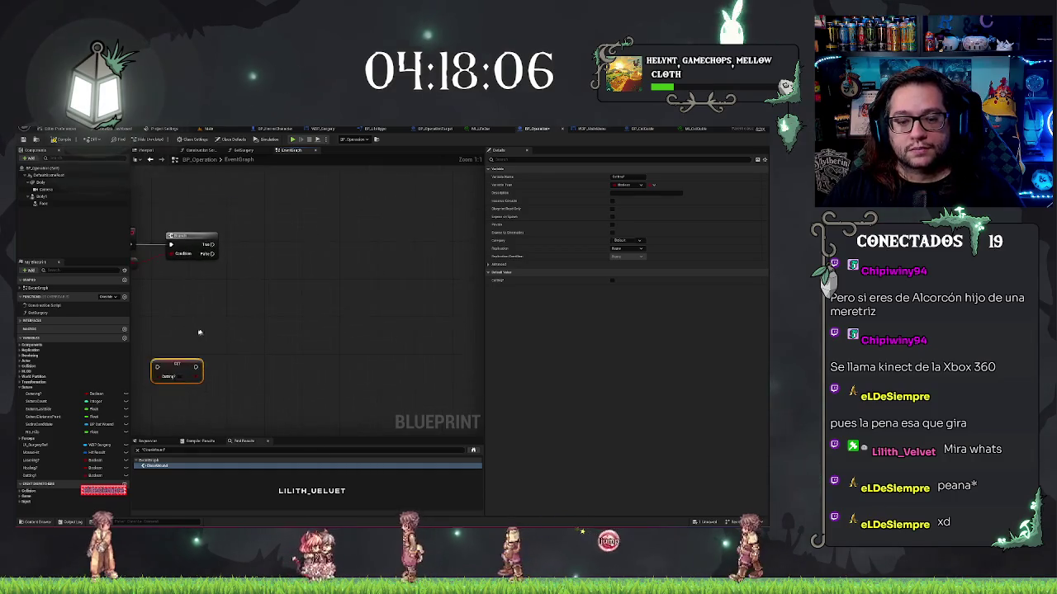
scroll(306, 317, up, 11)
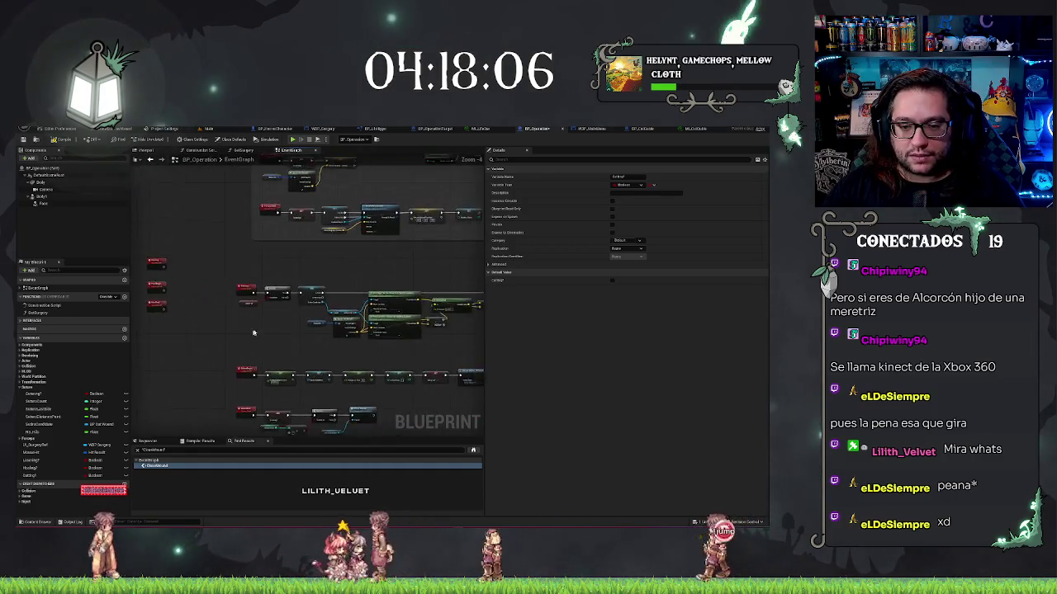
drag(293, 312, 250, 342)
scroll(234, 351, down, 3)
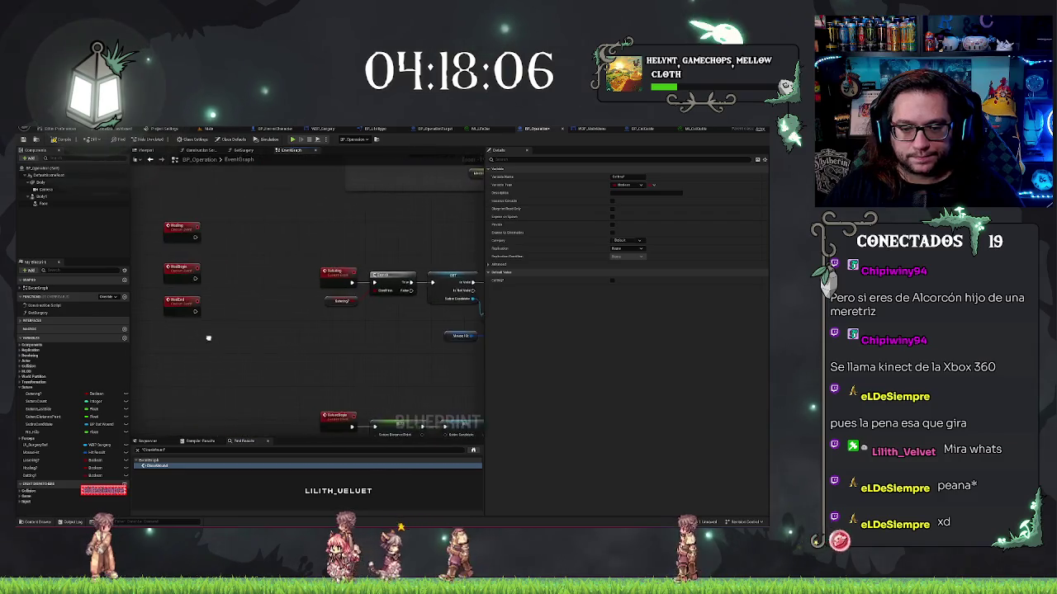
scroll(347, 259, up, 3)
mouse_move(351, 318)
mouse_down()
mouse_move(175, 281)
mouse_move(330, 276)
mouse_up()
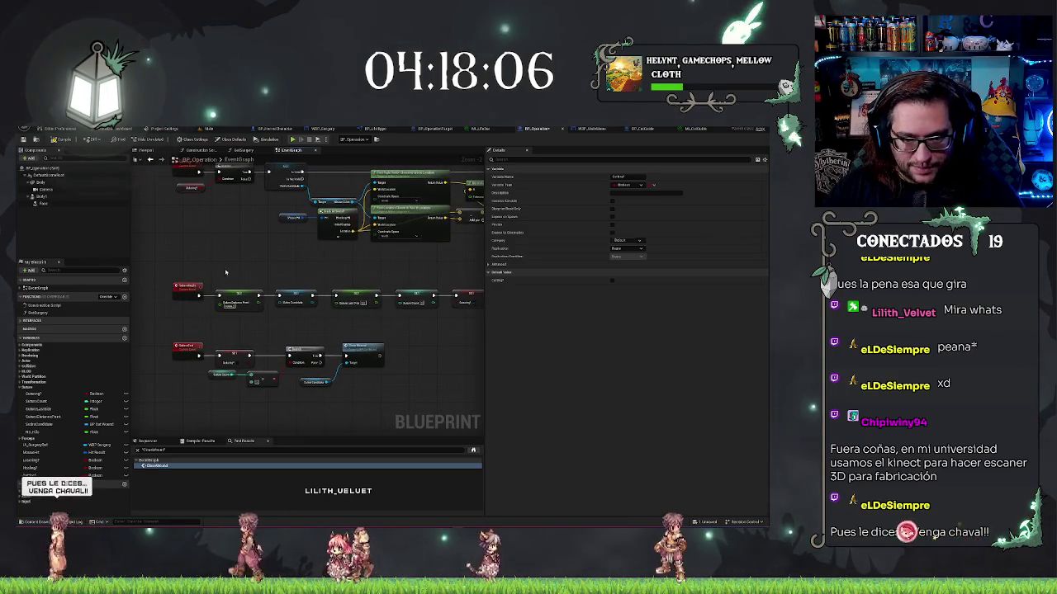
scroll(226, 273, down, 3)
scroll(360, 329, up, 3)
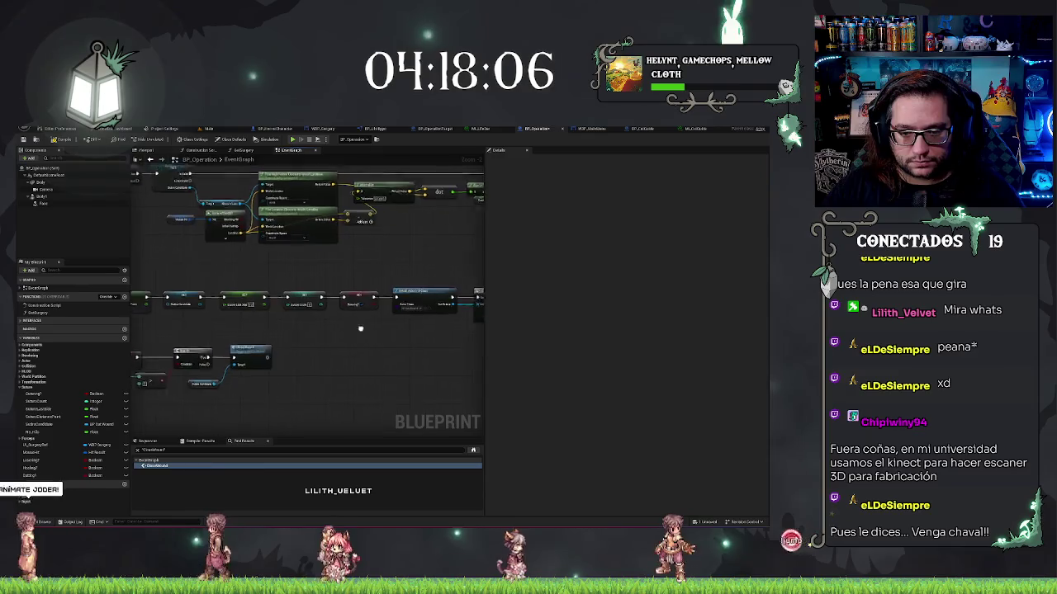
scroll(360, 328, down, 2)
scroll(196, 231, up, 2)
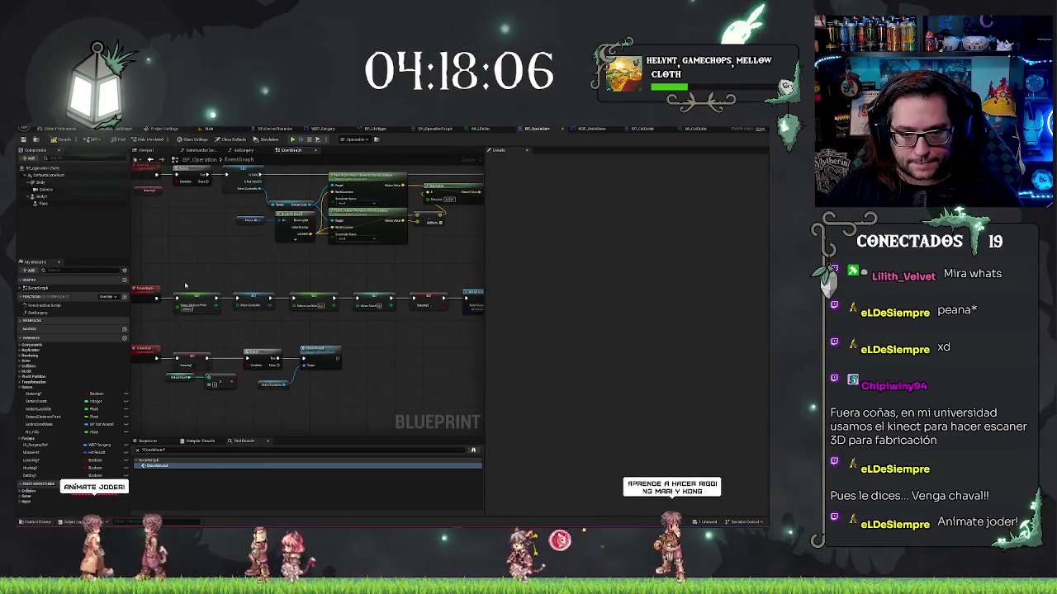
mouse_move(185, 285)
mouse_down()
mouse_move(474, 307)
mouse_move(429, 316)
mouse_up()
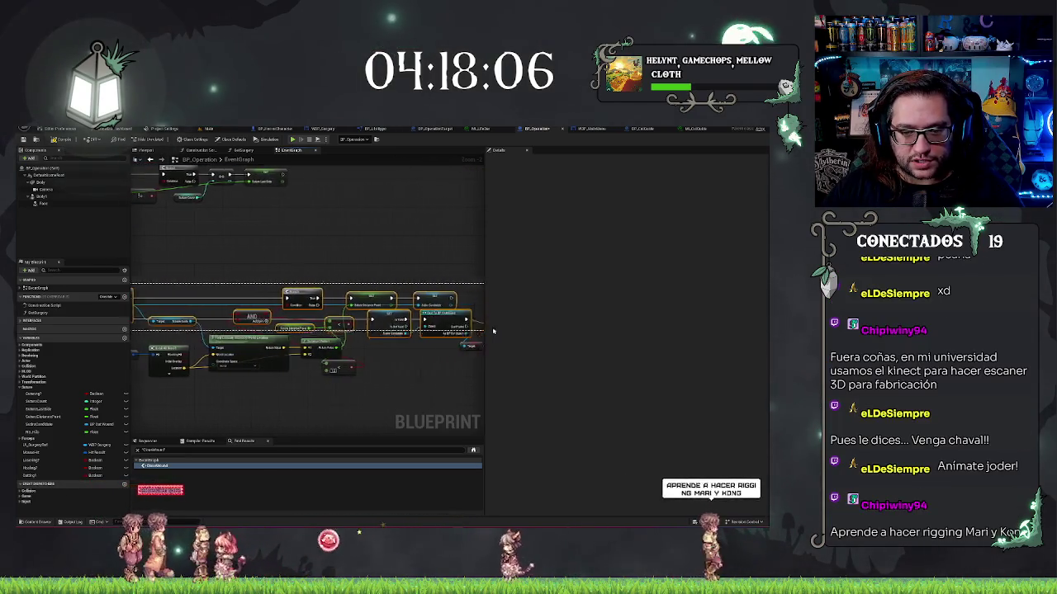
drag(443, 340, 443, 341)
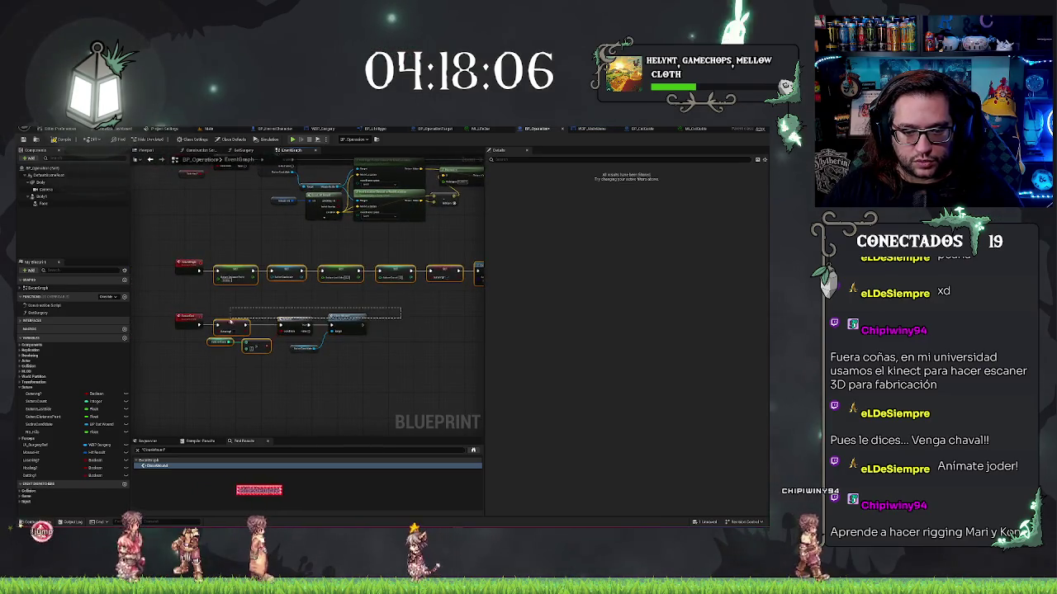
click(254, 381)
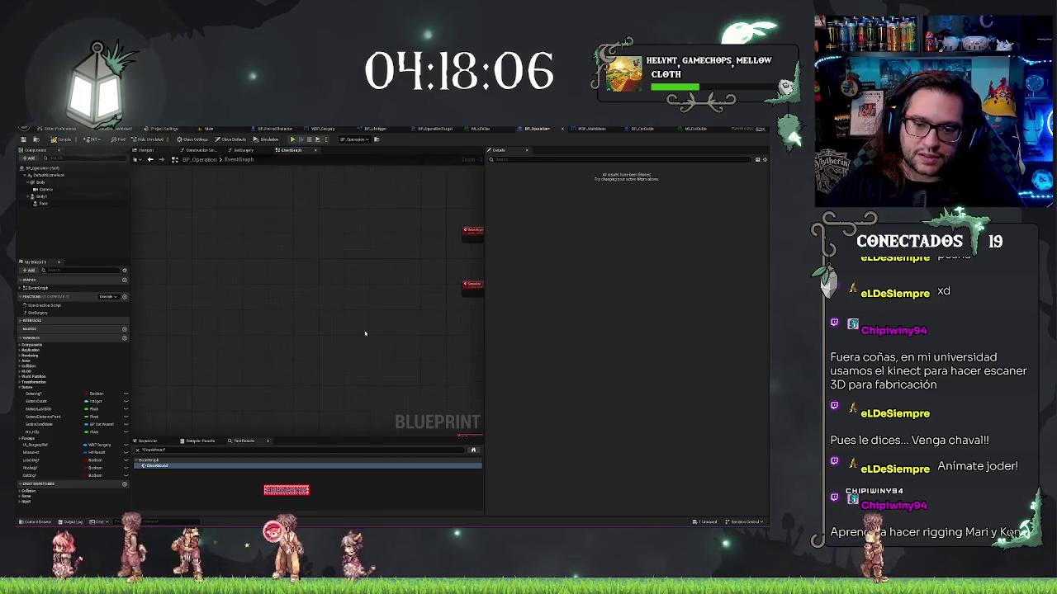
scroll(364, 337, down, 4)
scroll(362, 336, up, 4)
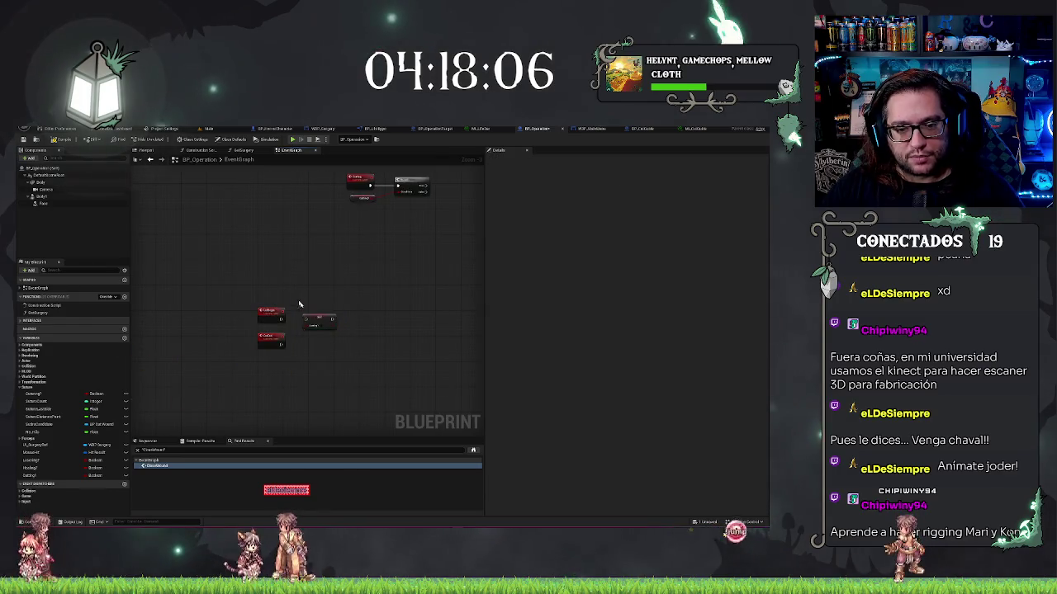
drag(319, 317, 310, 398)
Paste the copied node chain into the graph with Ctrl+V.
click(358, 309)
key(ctrl+v)
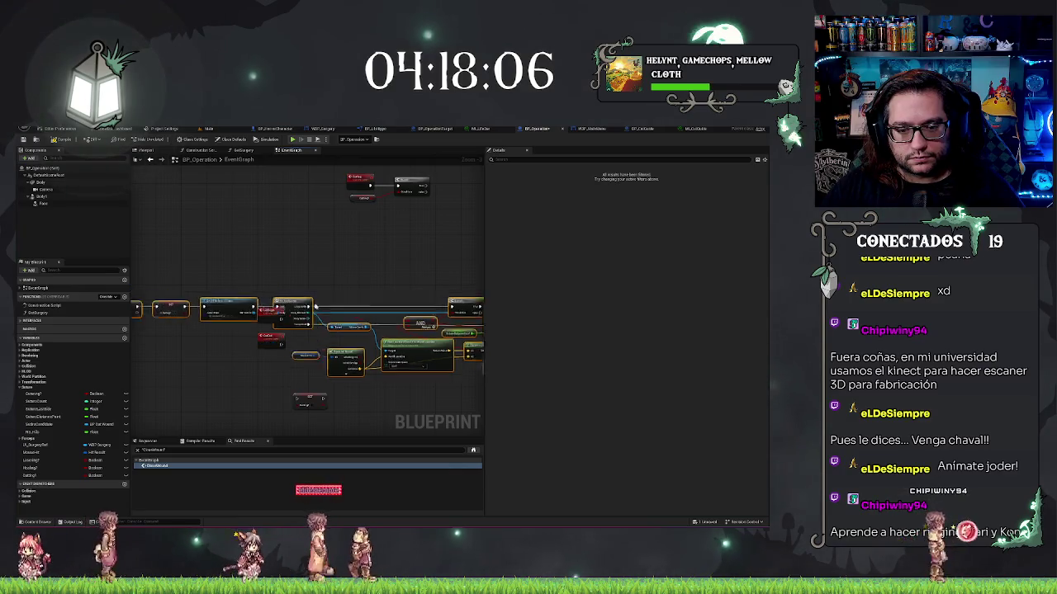
scroll(323, 302, down, 5)
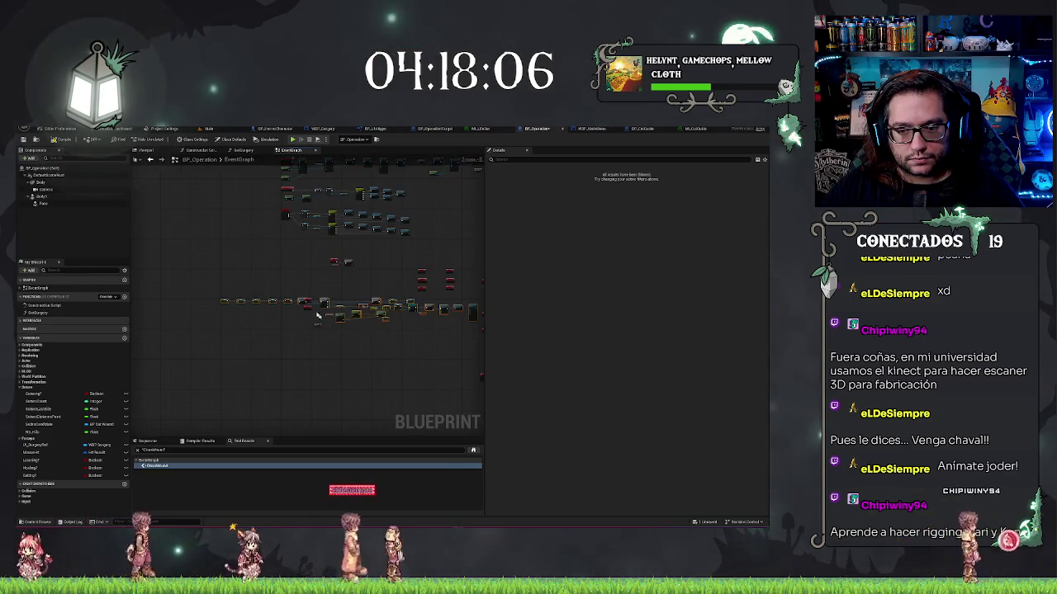
mouse_move(302, 299)
mouse_down()
mouse_move(409, 418)
mouse_move(396, 355)
mouse_move(284, 356)
mouse_move(326, 336)
mouse_up()
Move the red Cutting event node lower and to the left.
click(273, 315)
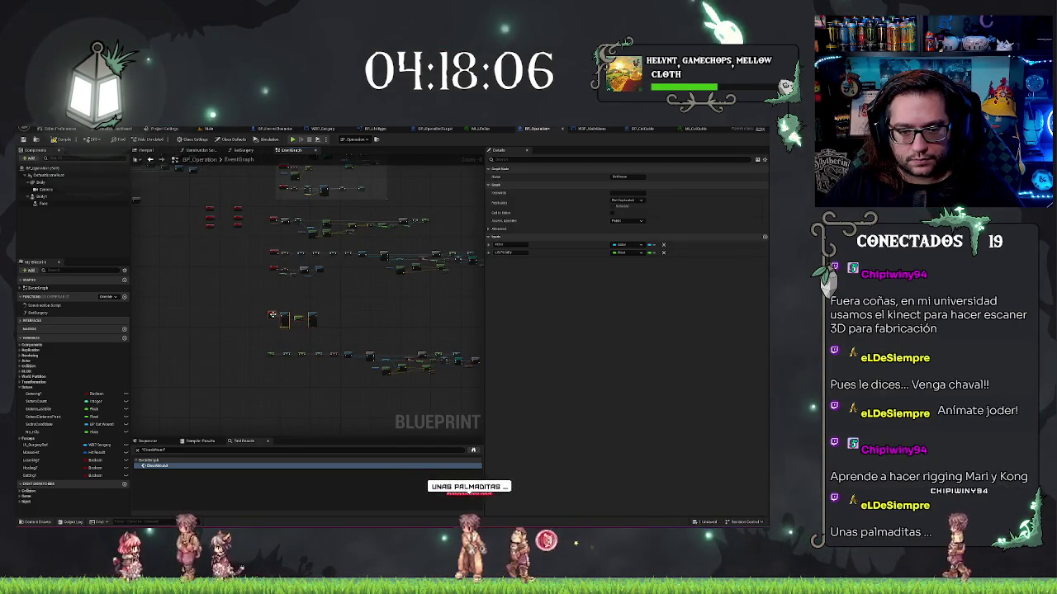
drag(224, 283, 349, 351)
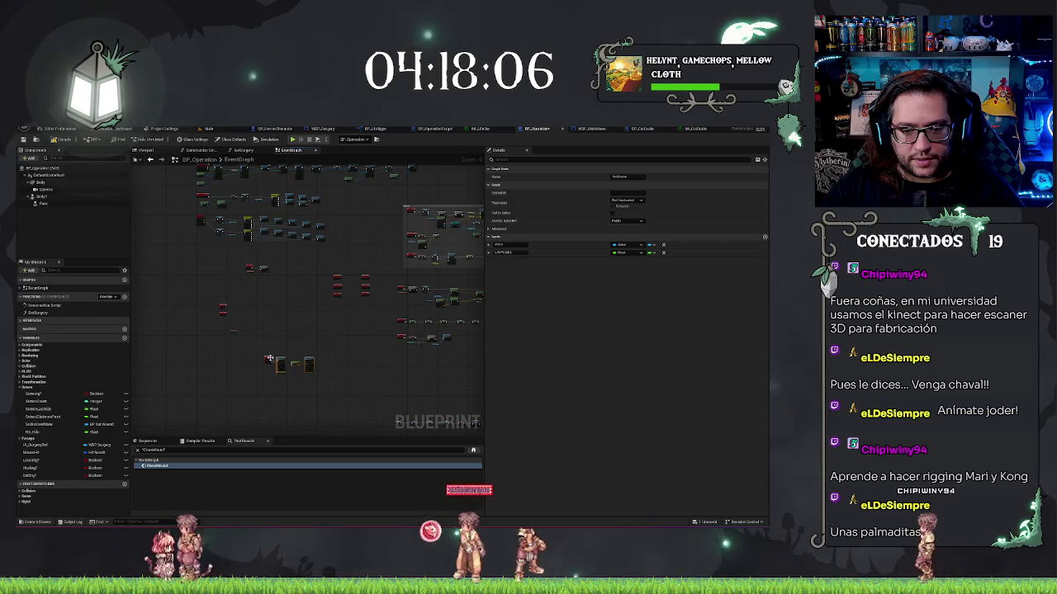
click(262, 265)
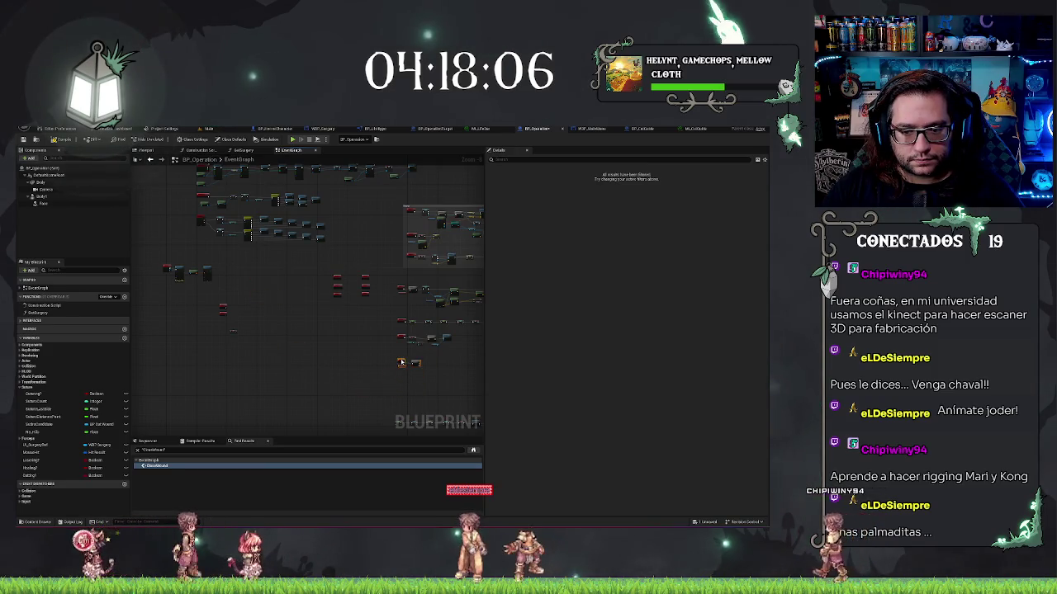
drag(419, 376, 266, 376)
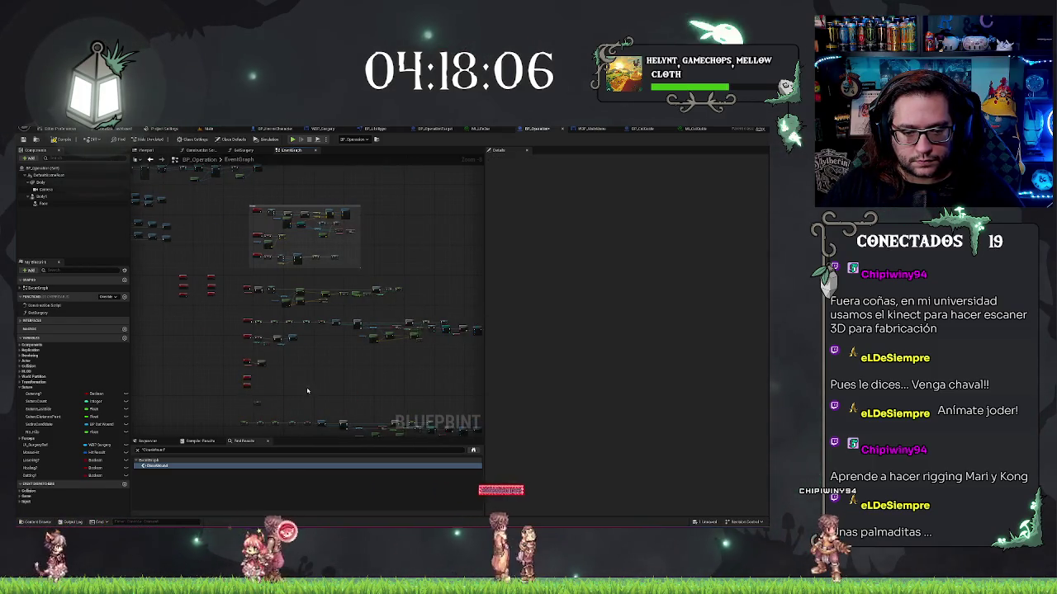
scroll(307, 390, up, 3)
drag(277, 249, 219, 292)
click(290, 287)
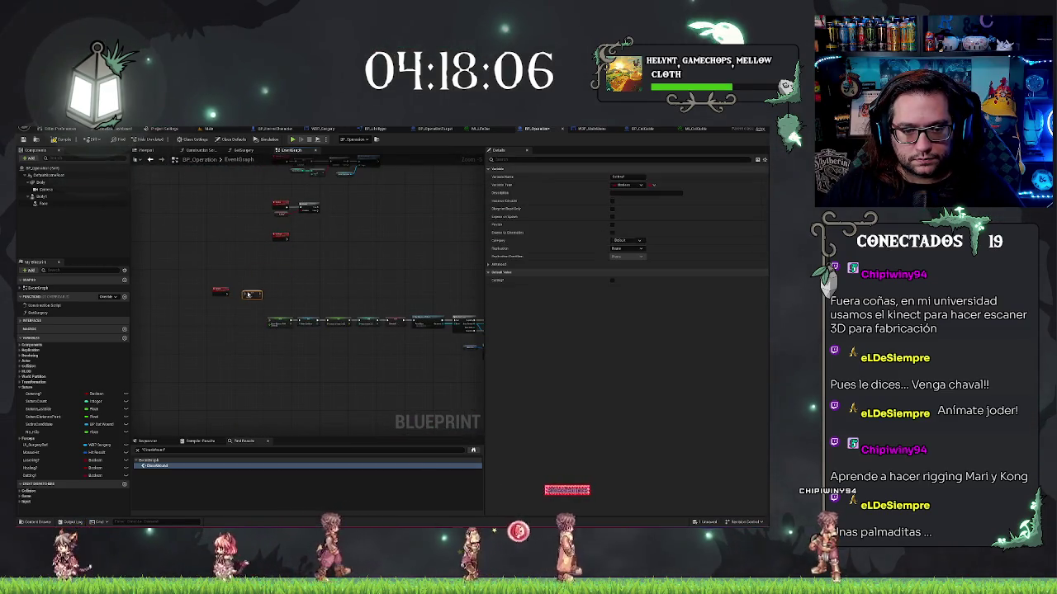
scroll(412, 330, up, 2)
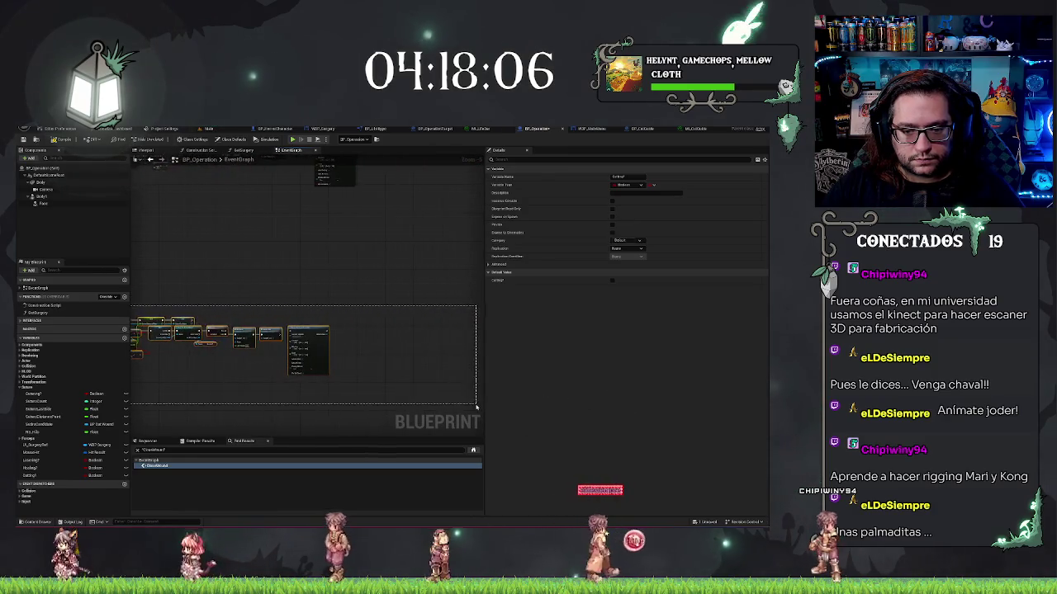
Inspect the candidate variable's properties and drag it onto the Sphere Distance pin.
click(248, 248)
scroll(219, 255, up, 3)
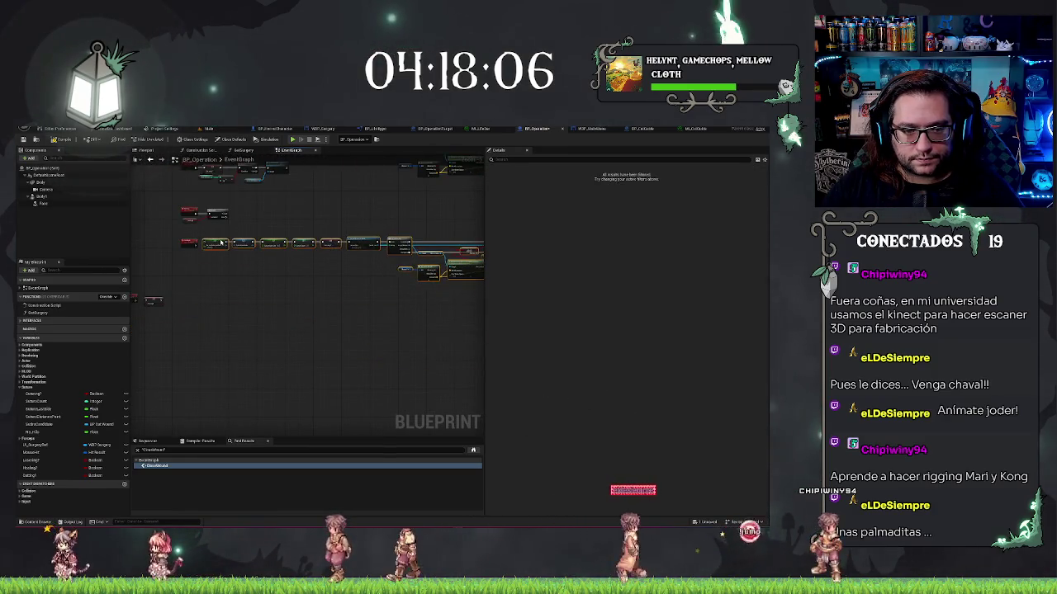
drag(219, 259, 273, 333)
scroll(232, 303, up, 3)
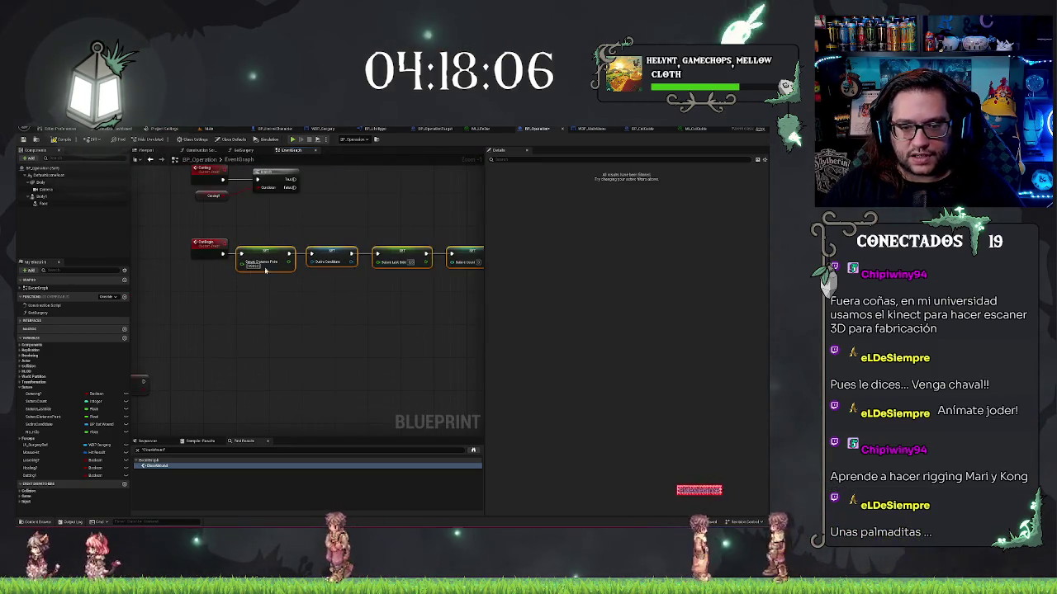
drag(369, 222, 305, 219)
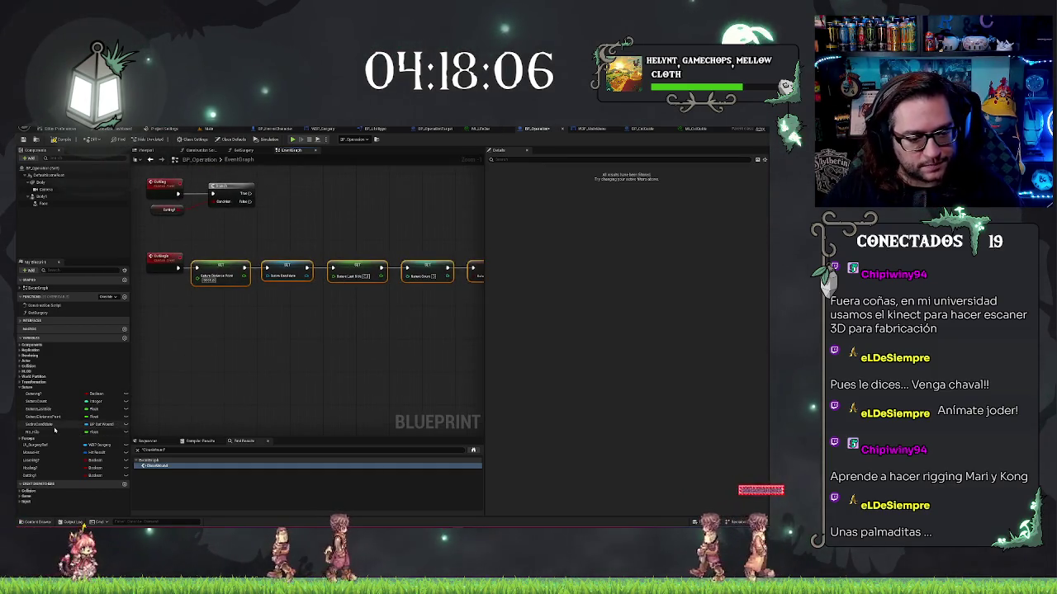
click(52, 425)
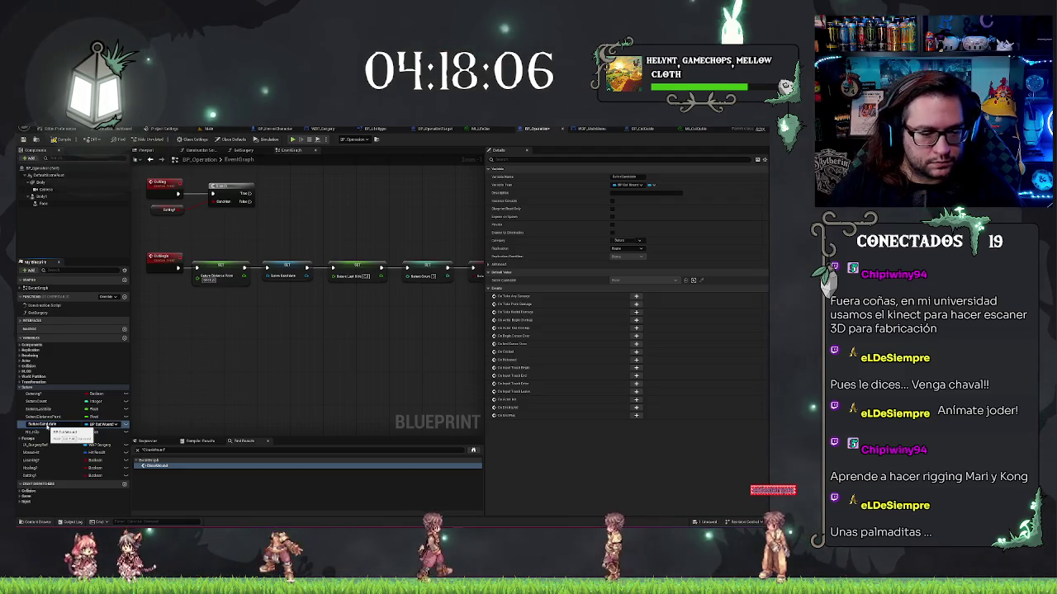
drag(49, 428, 237, 279)
Zoom in on the Get All Actors Of Class and For Each Loop nodes.
scroll(364, 336, down, 4)
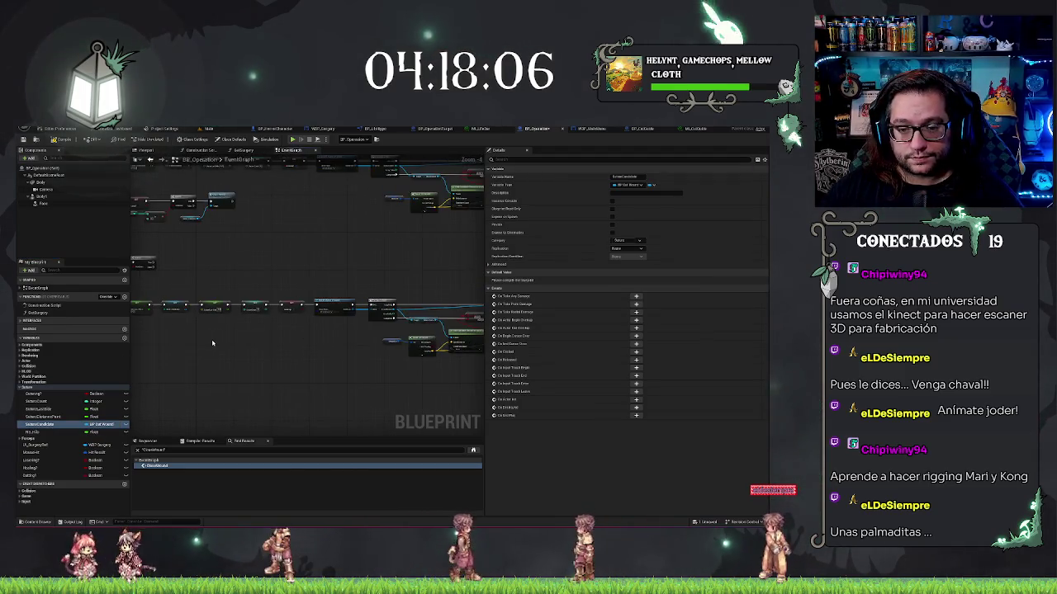
mouse_move(212, 342)
mouse_down()
mouse_move(374, 337)
mouse_move(258, 338)
mouse_up()
scroll(309, 269, up, 3)
scroll(304, 298, up, 2)
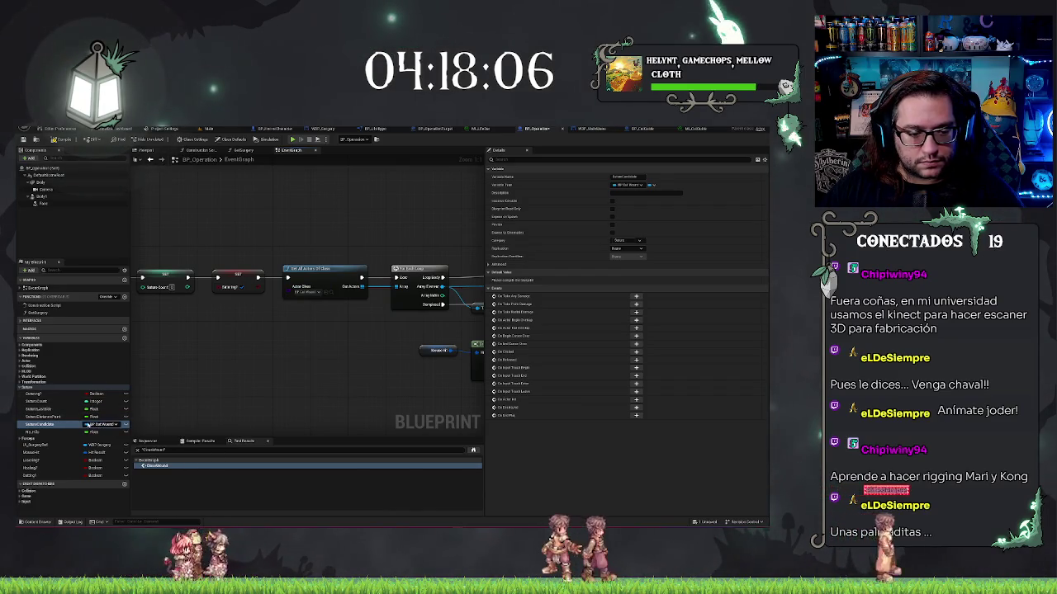
right_click(88, 424)
Duplicate the candidate variable as OutCandidate and search its type list for 'groom' without changing it.
click(46, 460)
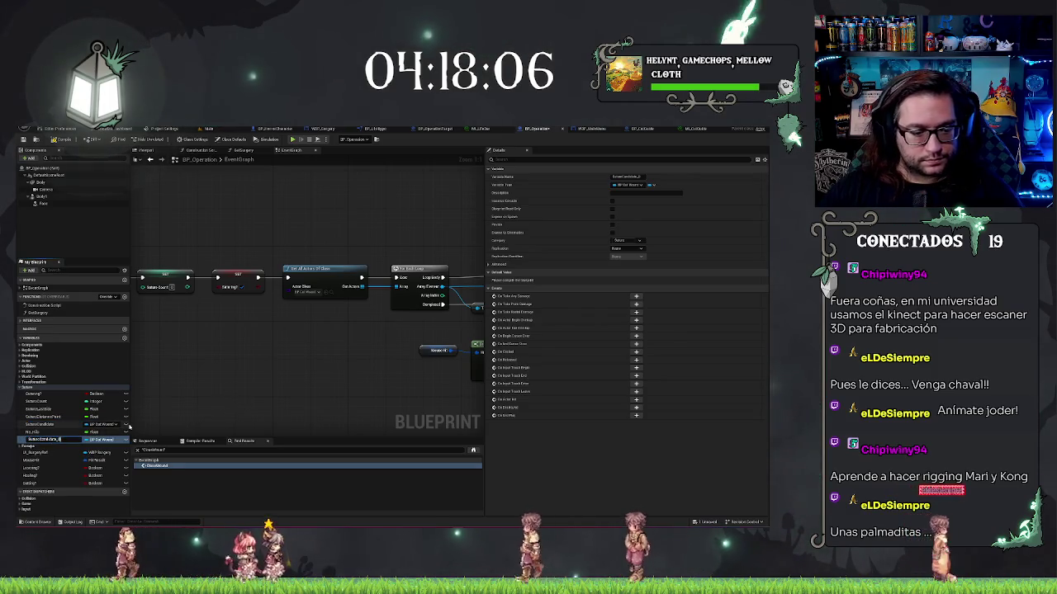
text(OutCandidate)
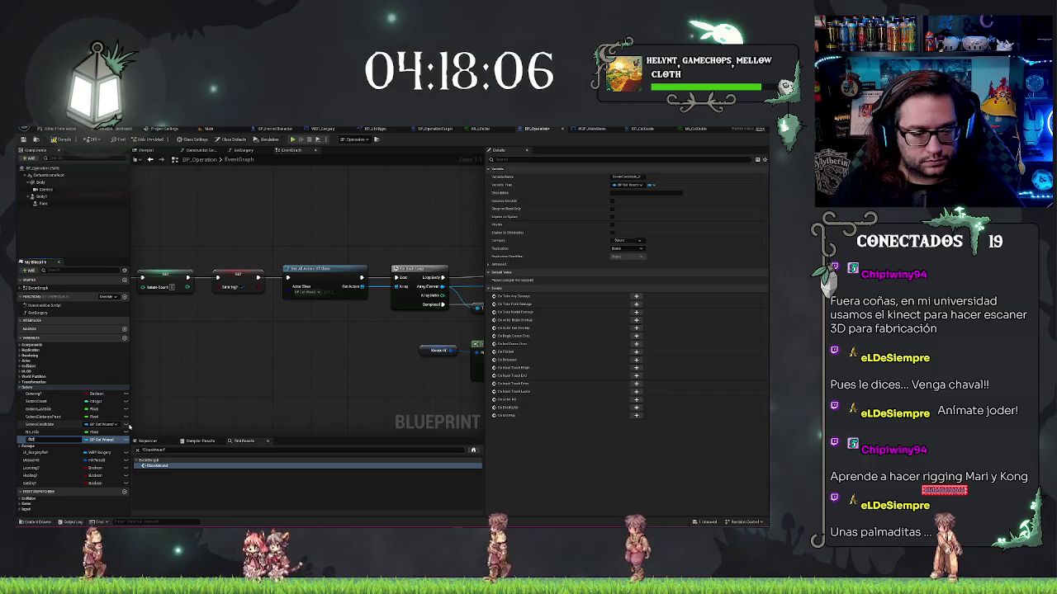
key(Return)
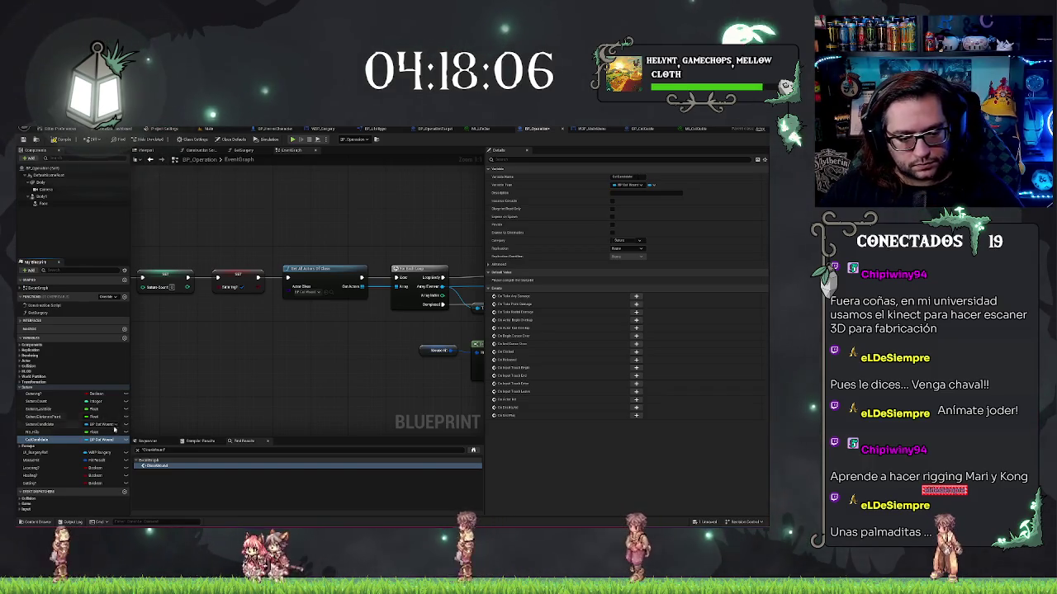
click(101, 440)
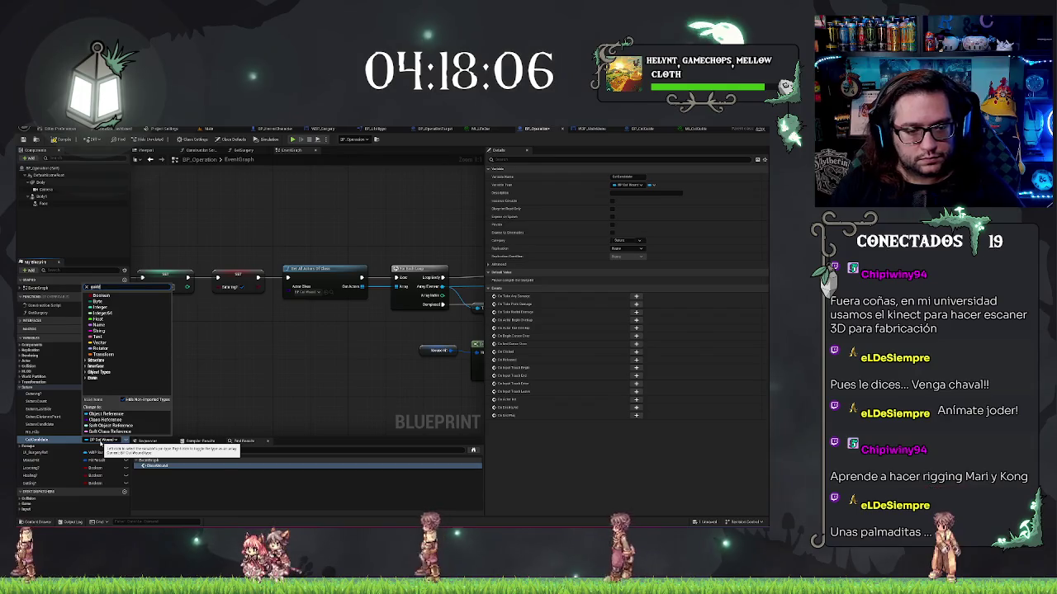
text(groom)
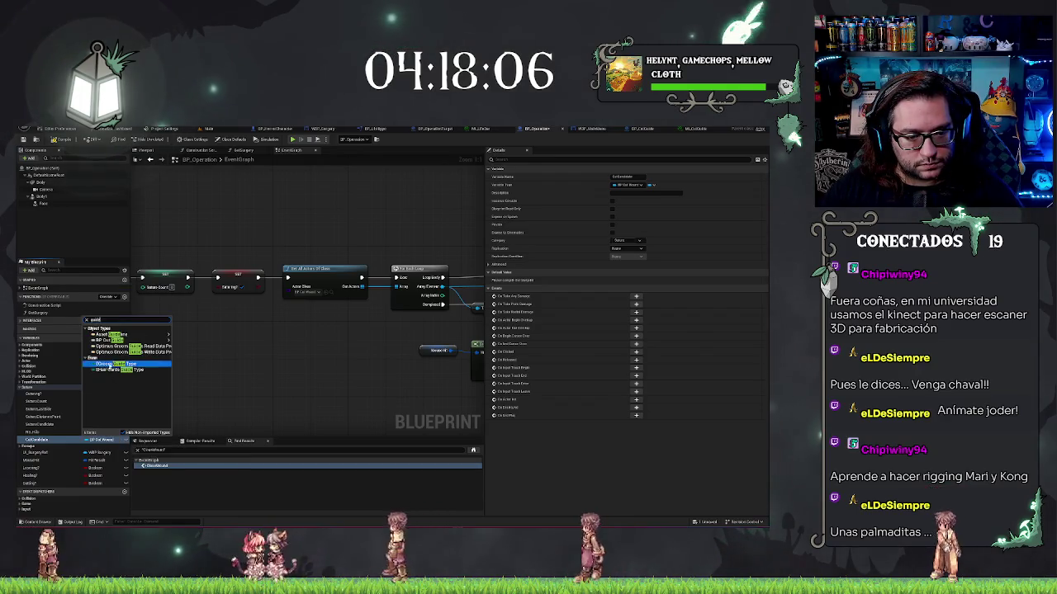
click(192, 342)
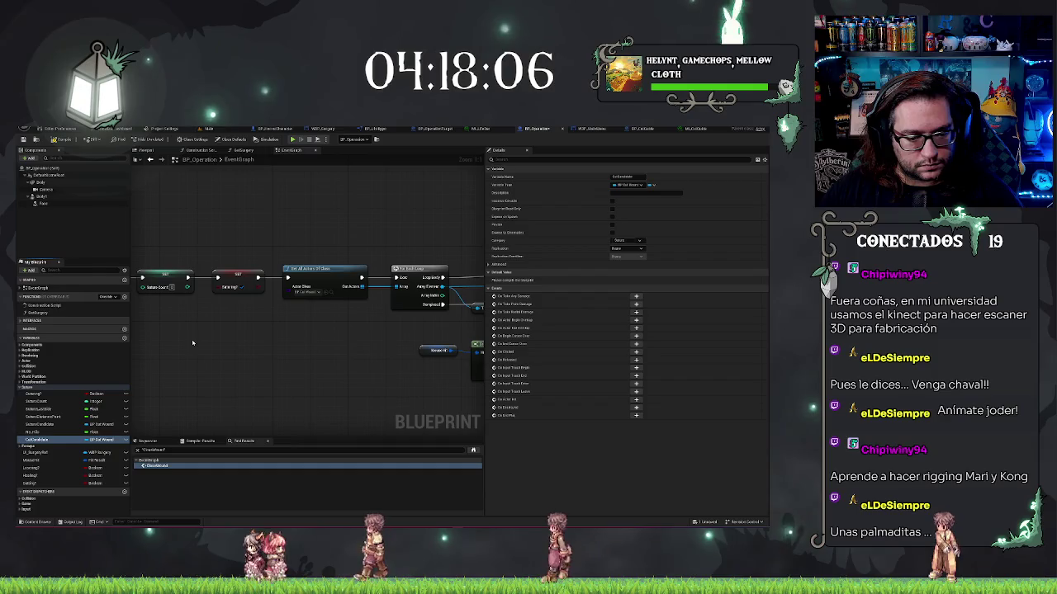
drag(192, 342, 445, 360)
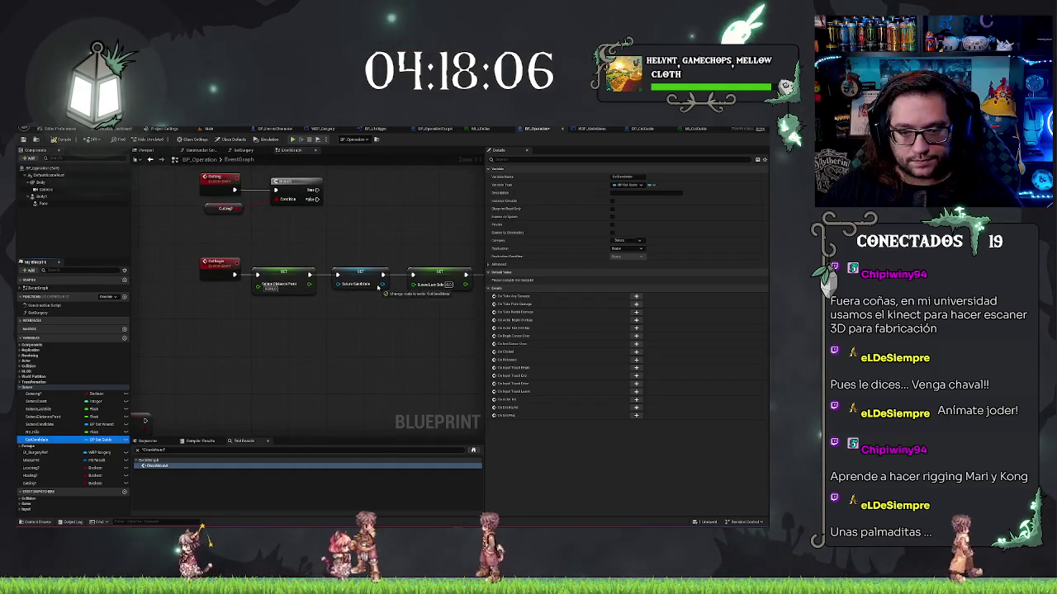
Choose the Get All Actors Of Class actor class, searching the picker for 'sub'.
drag(409, 361, 236, 368)
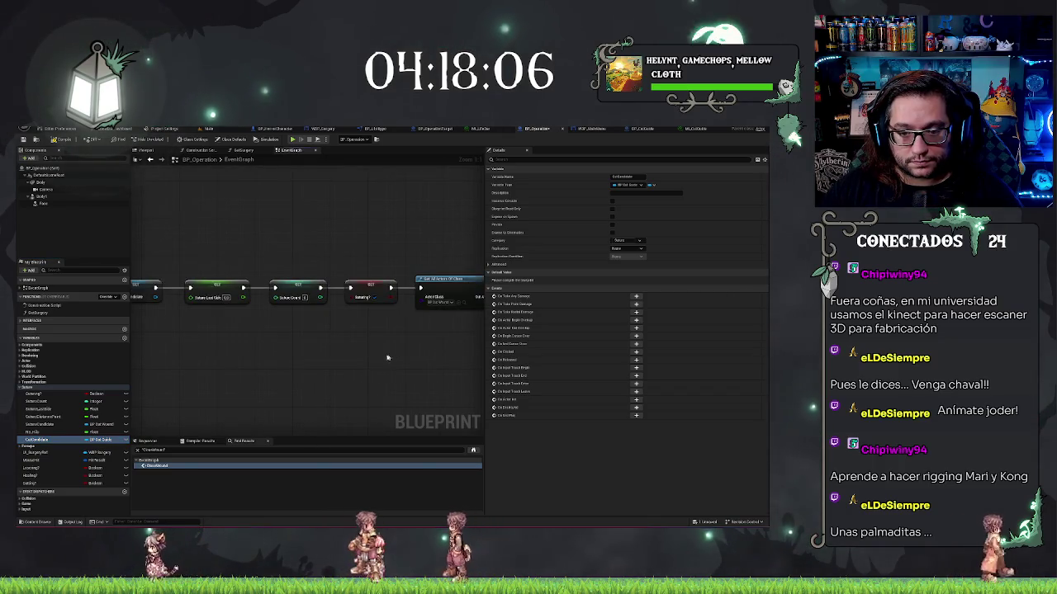
drag(367, 340, 232, 311)
click(262, 295)
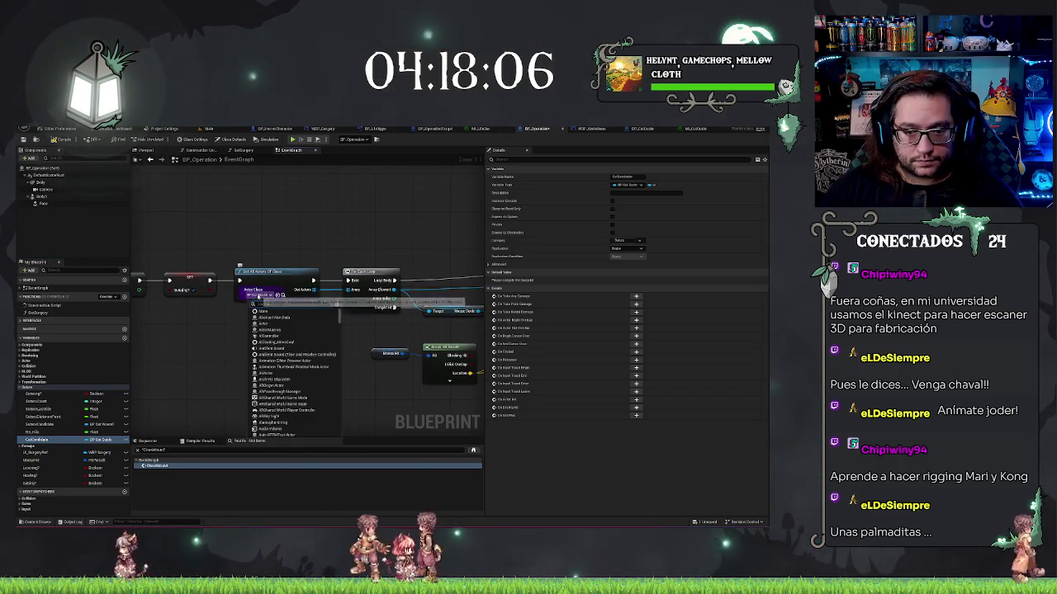
text(sub)
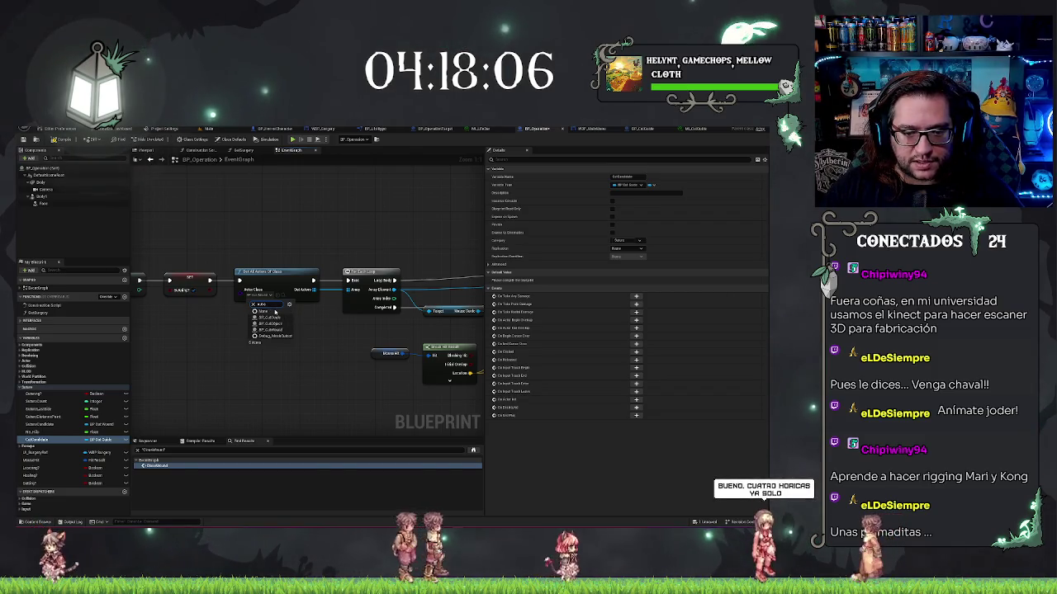
Drop the CurCandidate variable onto the cast further along the graph and select Cast To.
drag(379, 343, 189, 333)
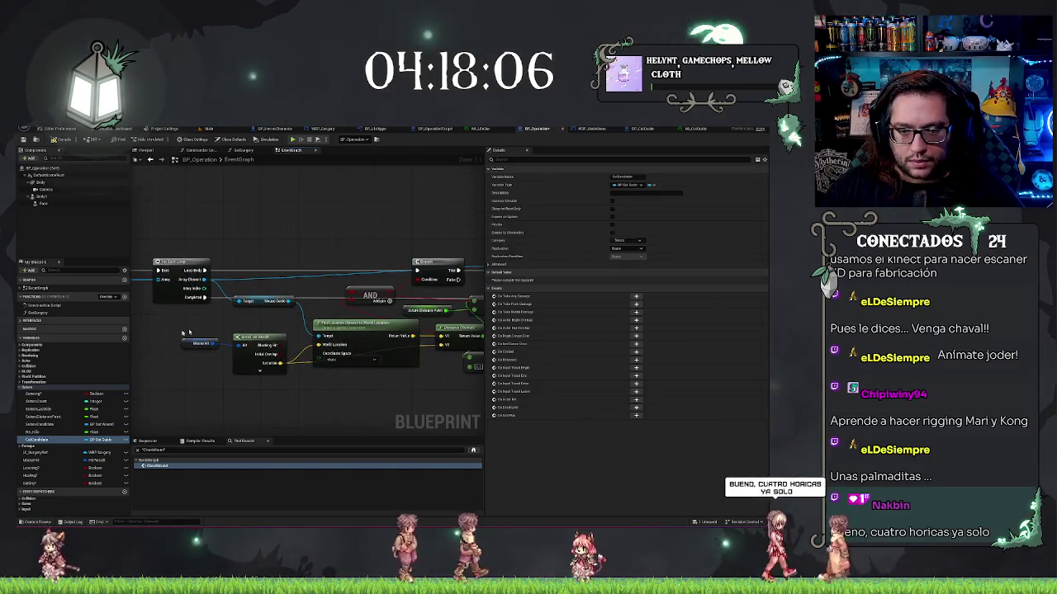
drag(279, 322, 163, 319)
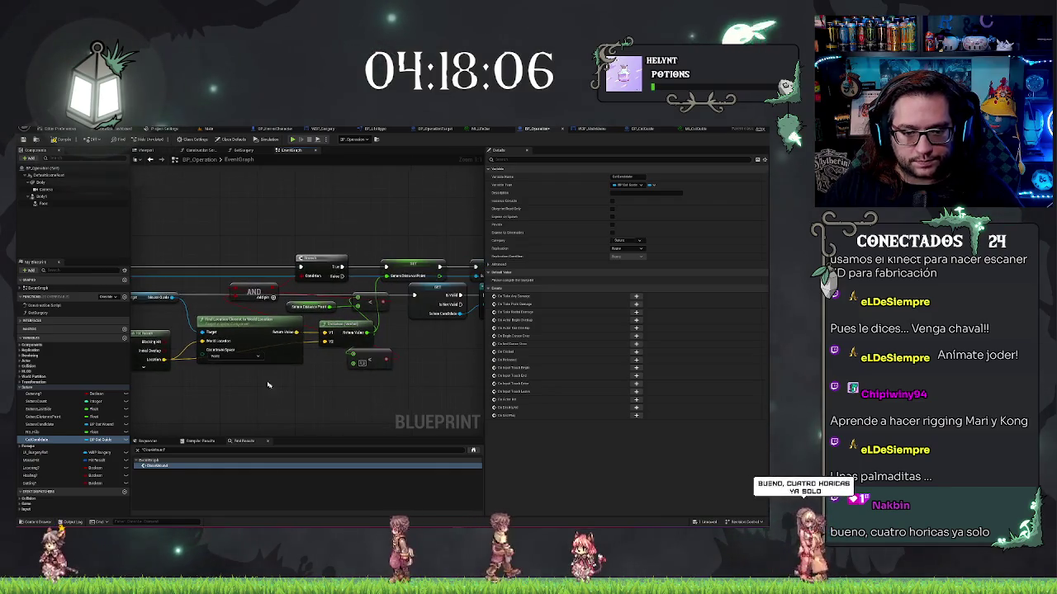
drag(274, 286, 198, 286)
drag(346, 301, 266, 299)
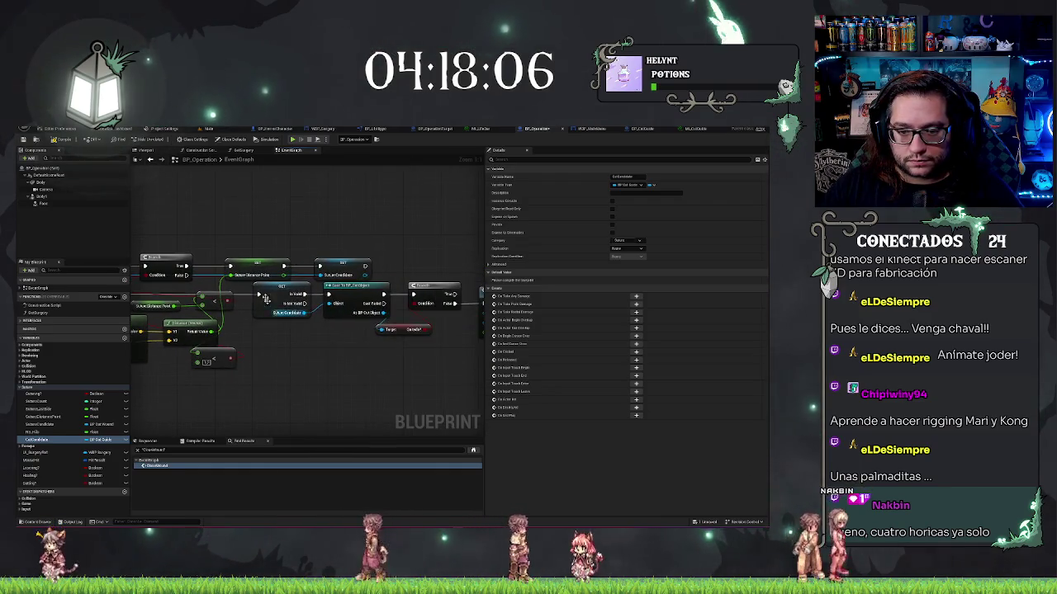
mouse_move(44, 441)
mouse_down()
mouse_move(281, 287)
mouse_move(287, 294)
mouse_up()
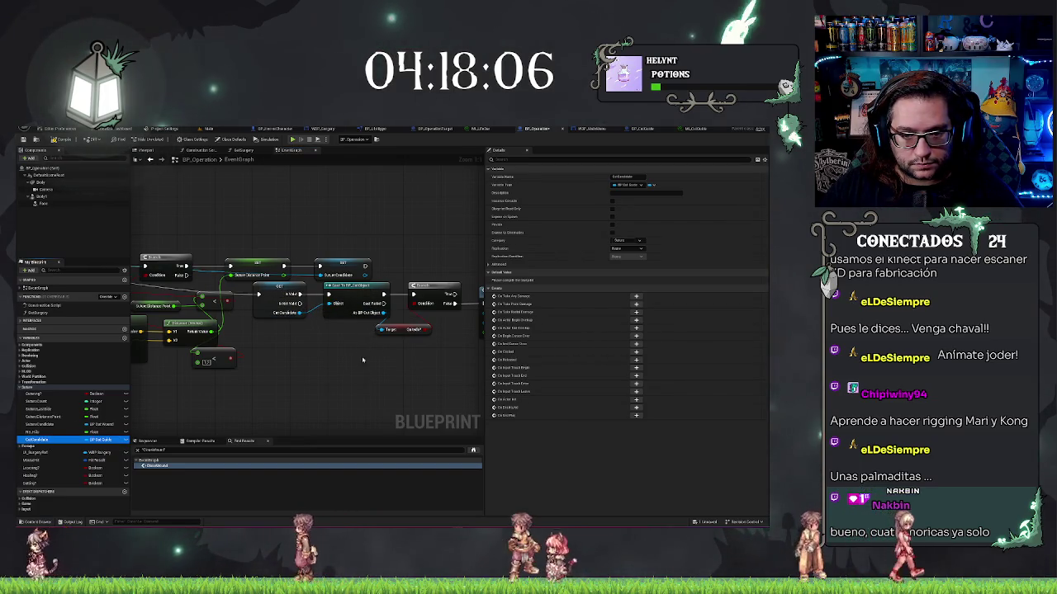
drag(362, 360, 342, 358)
click(341, 284)
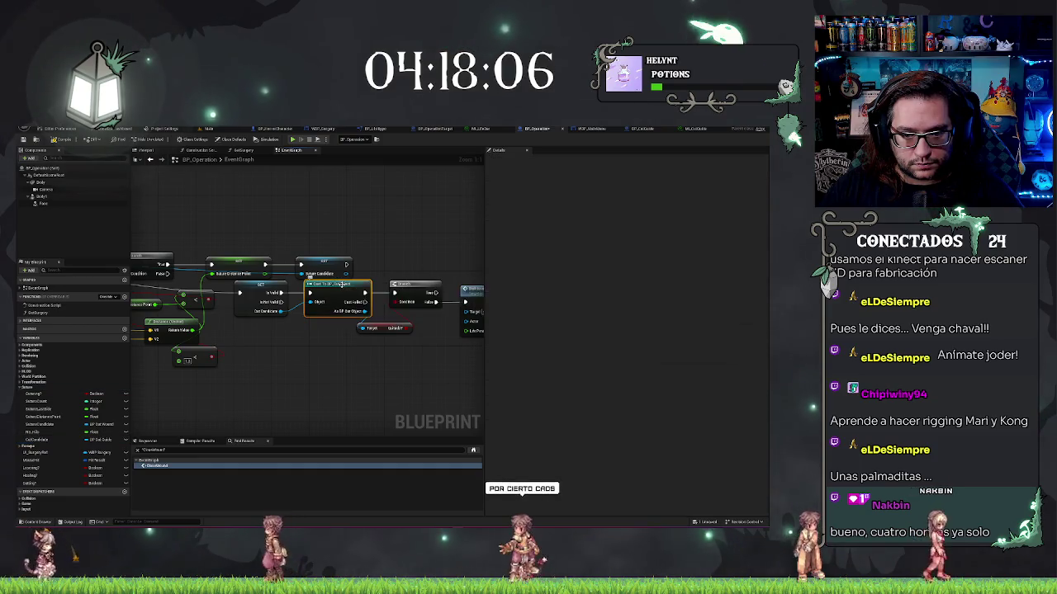
Abandon a 'cast' search from Cur Candidate, then remove the cast and Branch nodes.
drag(281, 312, 299, 335)
text(cast)
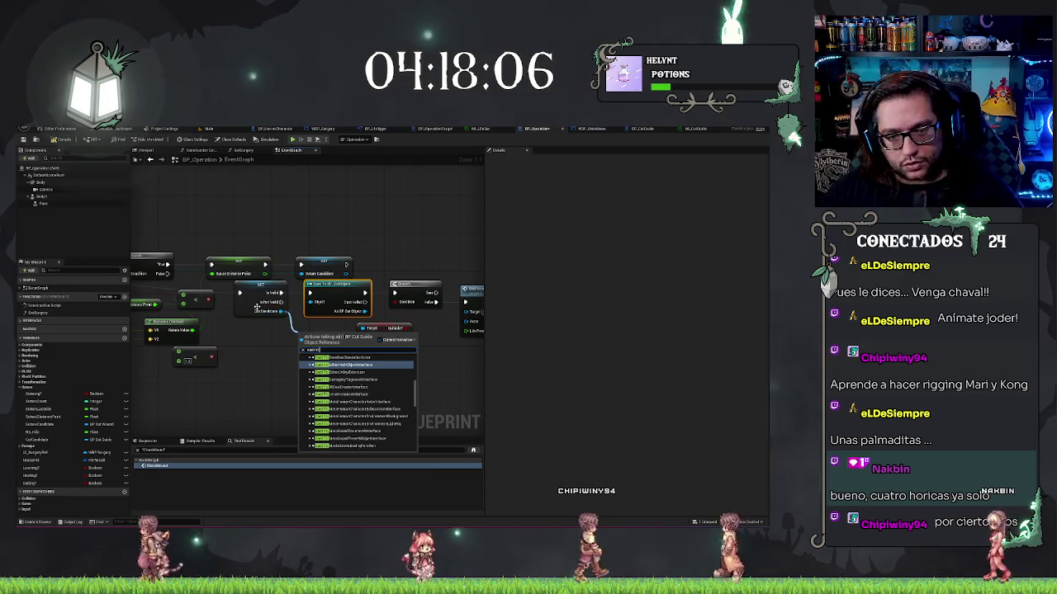
key(Escape)
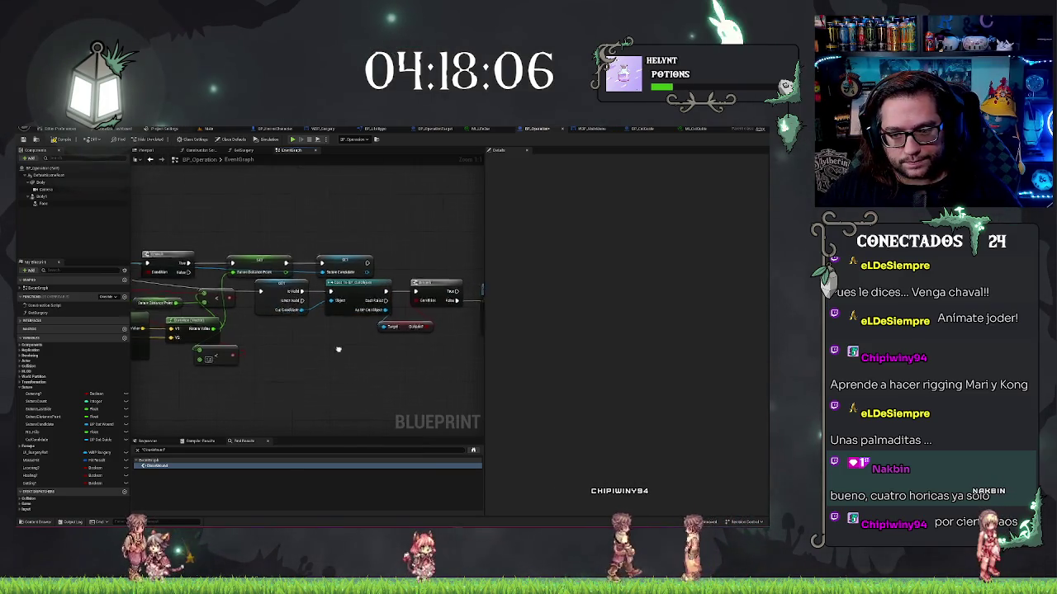
key(ctrl+z)
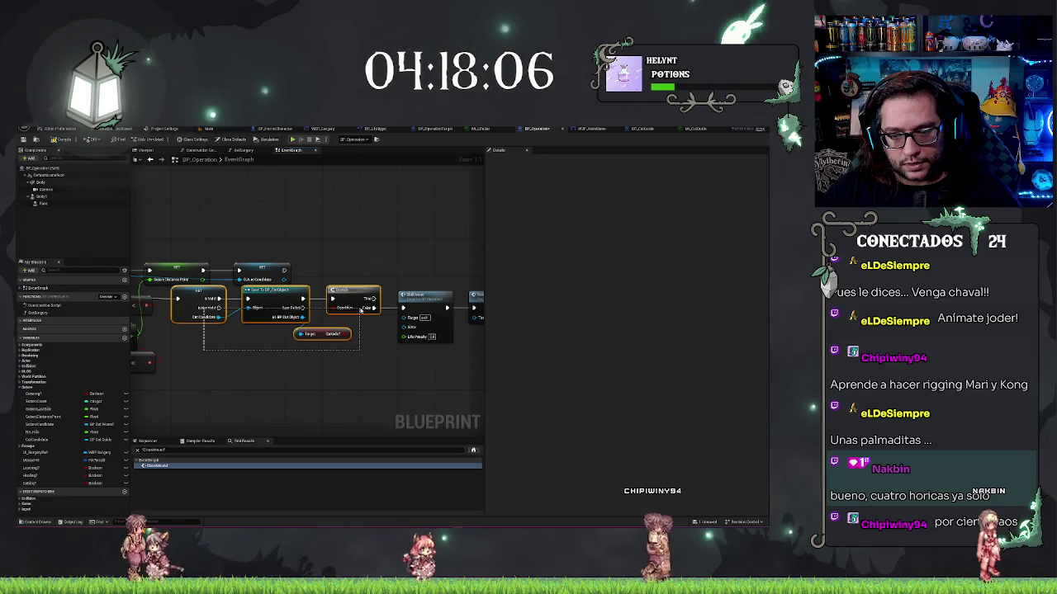
drag(361, 309, 360, 309)
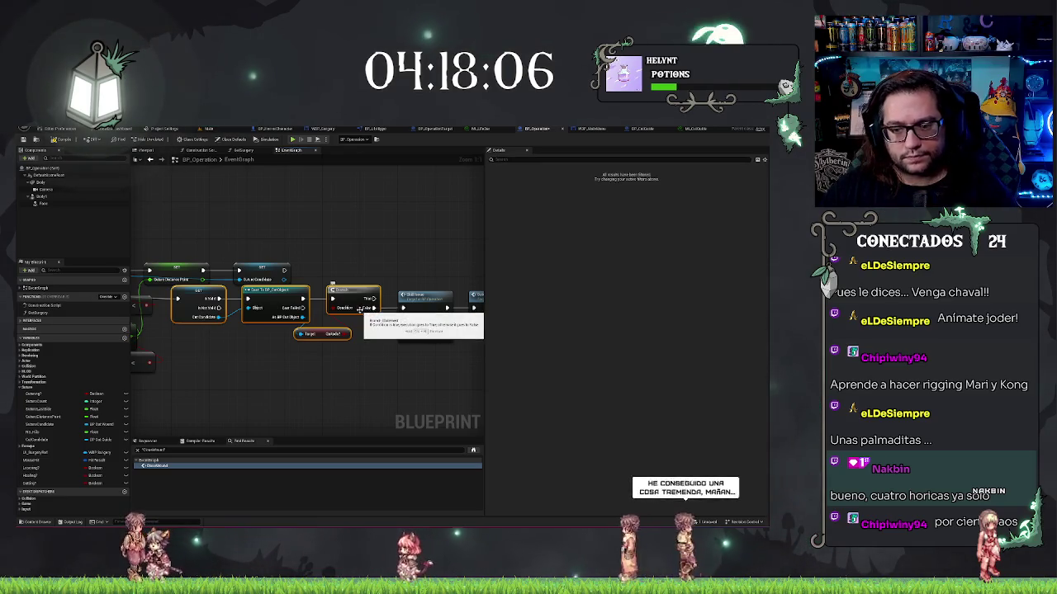
key(ctrl+z)
key(ctrl+z)
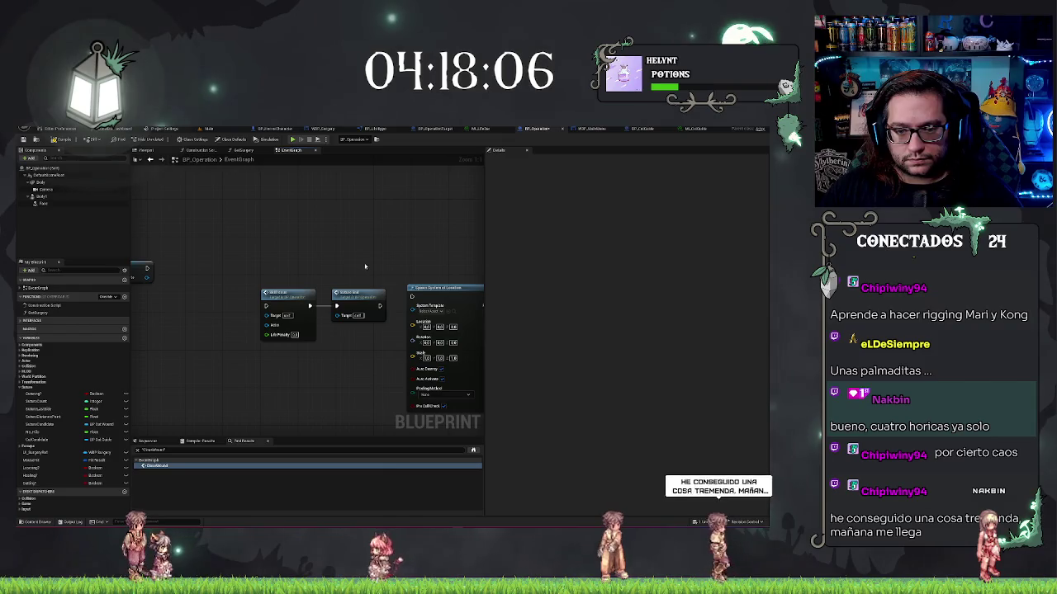
Replace the node after Set Actor with a new node wired from Set Actor's exec pin.
key(ctrl+z)
drag(310, 307, 337, 308)
key(Escape)
key(ctrl+y)
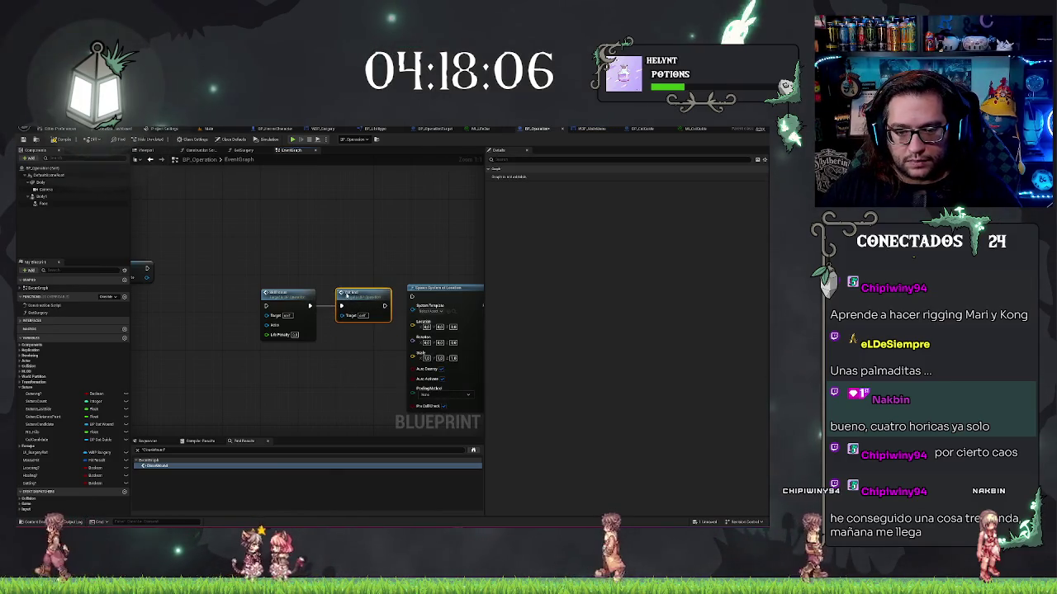
click(331, 269)
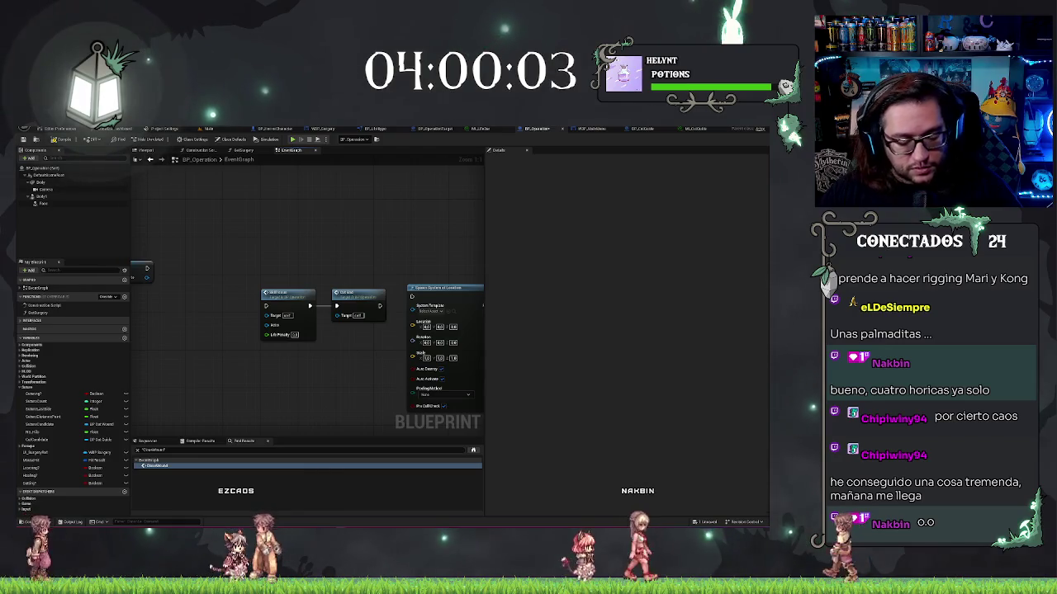
key(super+r)
key(Escape)
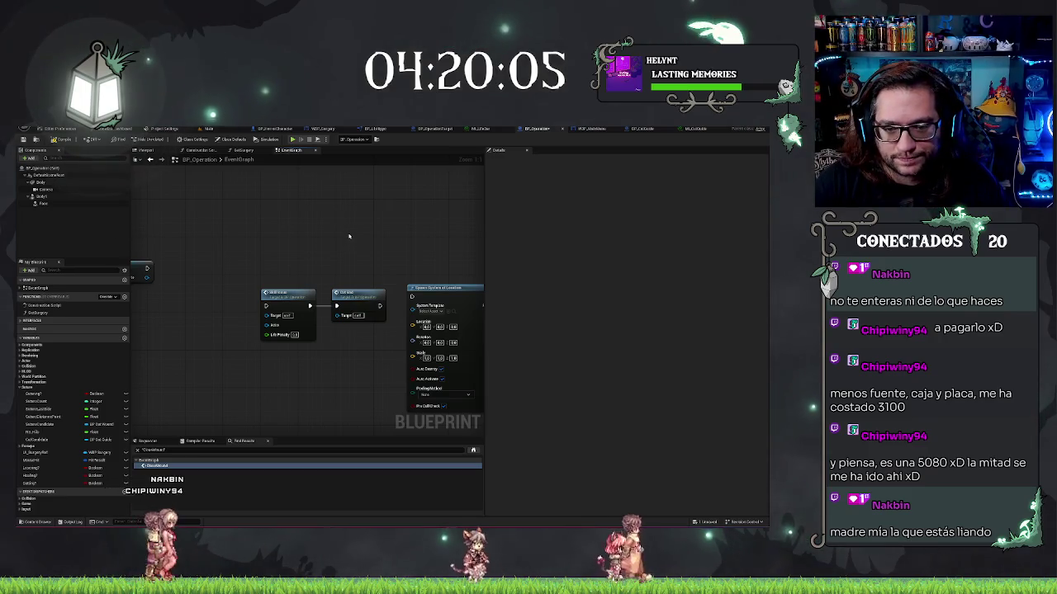
Zoom out and back in on the Event Graph to find the Spawn System at Location chain.
scroll(338, 229, down, 1)
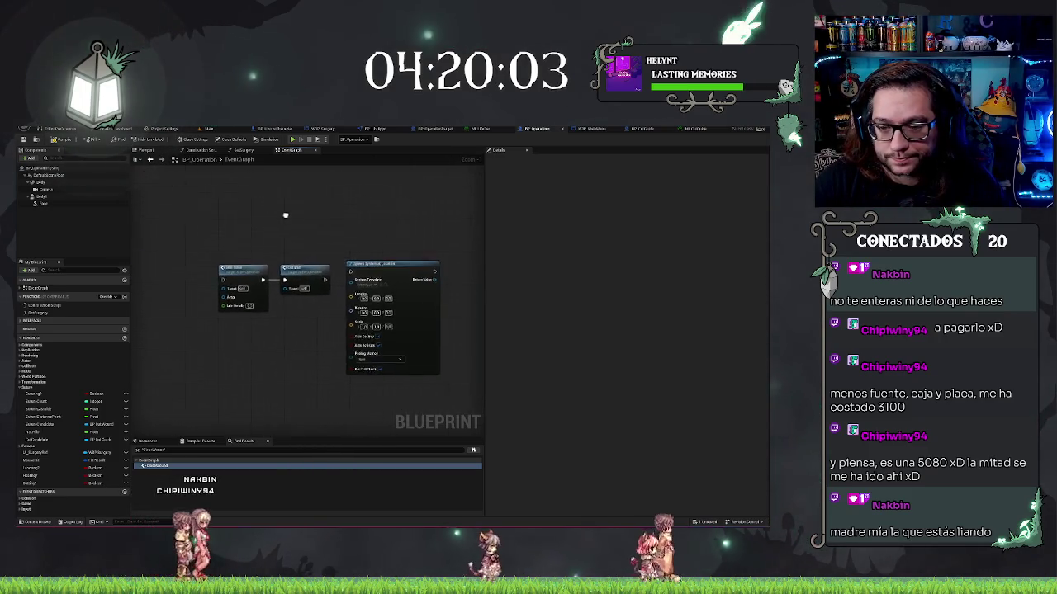
scroll(285, 215, up, 1)
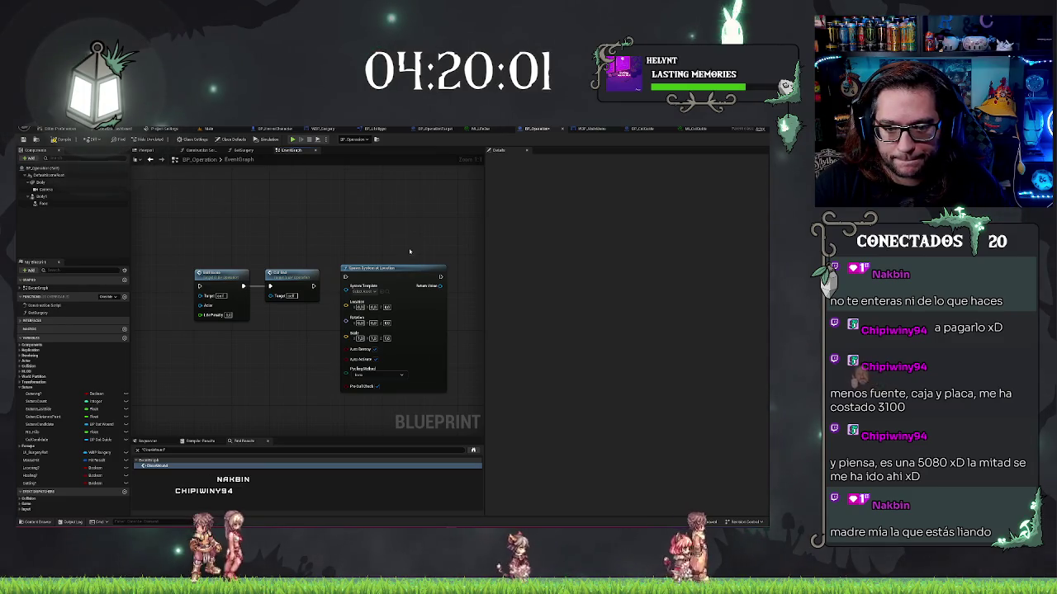
scroll(410, 251, down, 5)
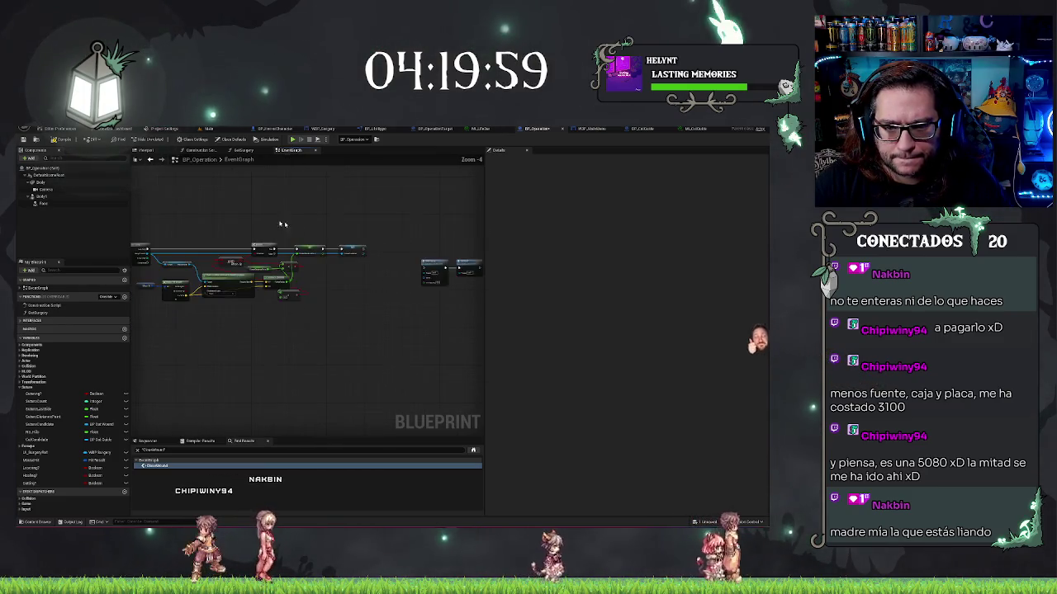
scroll(281, 223, up, 3)
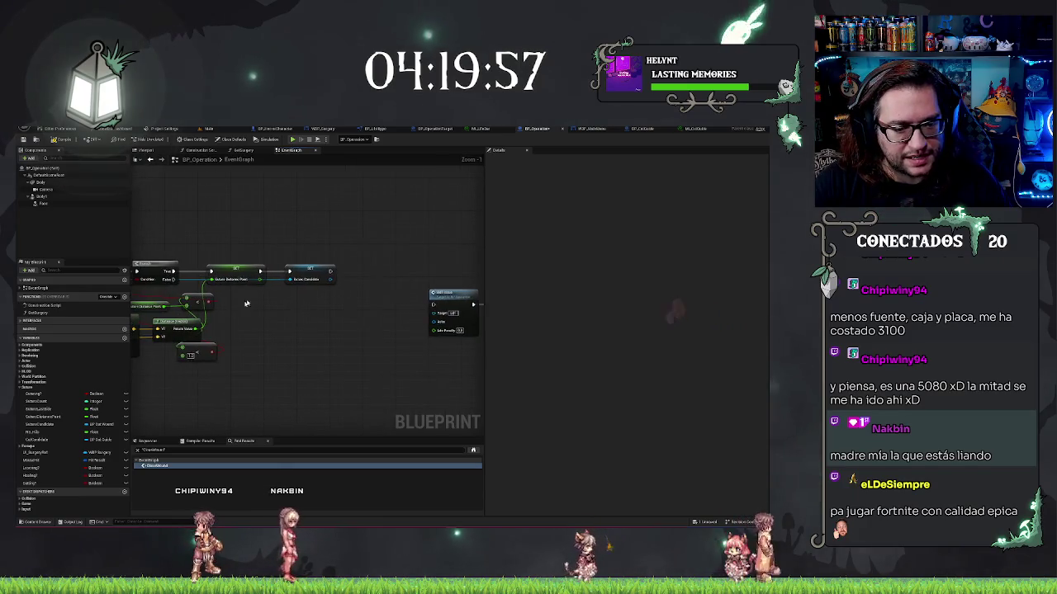
Put CurCandidate in a new 'Cut' category and drag the boolean flag into it.
click(310, 272)
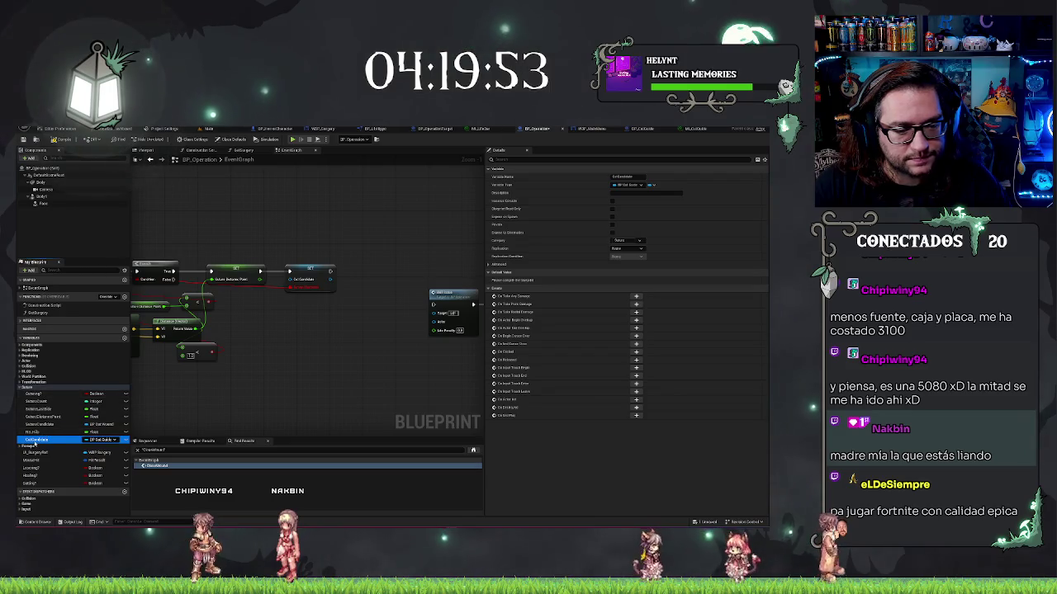
double_click(37, 440)
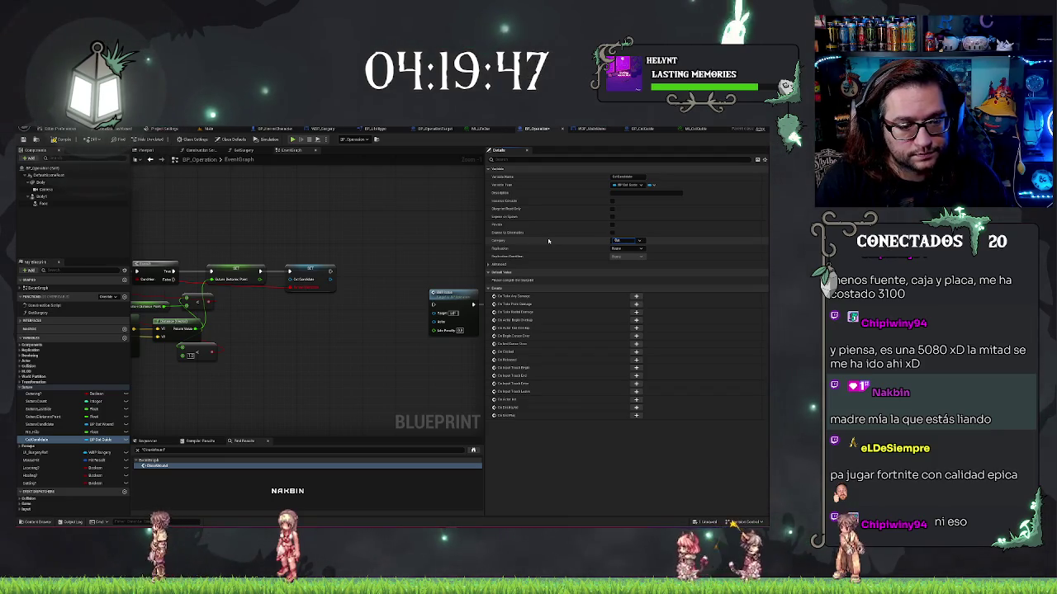
key(Return)
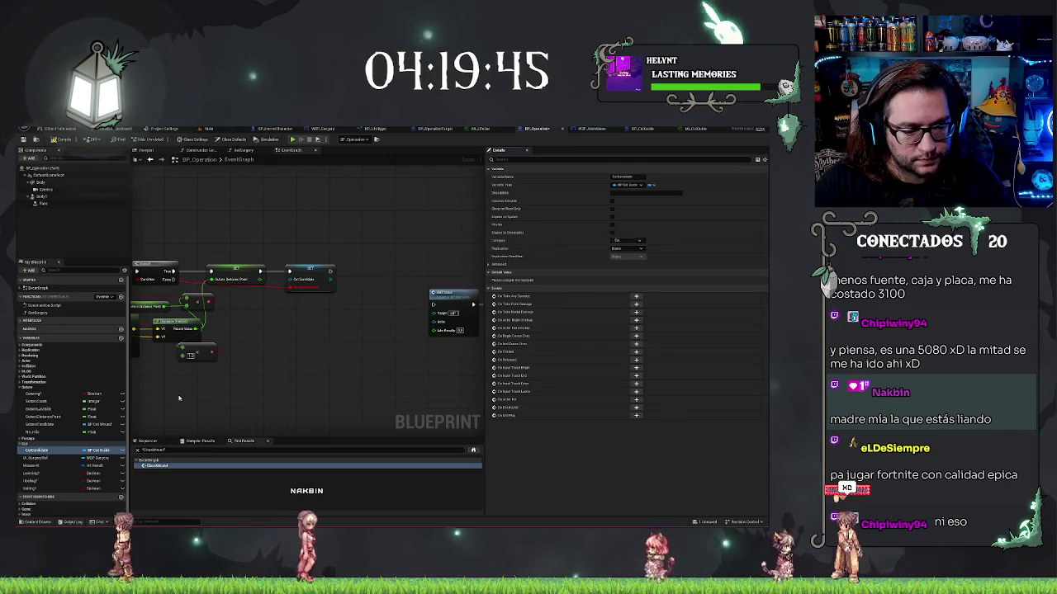
drag(29, 488, 25, 447)
mouse_move(263, 358)
mouse_down()
mouse_move(366, 377)
mouse_move(288, 384)
mouse_move(310, 289)
mouse_move(381, 322)
mouse_move(355, 247)
mouse_move(313, 281)
mouse_move(295, 277)
mouse_move(327, 275)
mouse_move(314, 304)
mouse_up()
right_click(319, 285)
text(for)
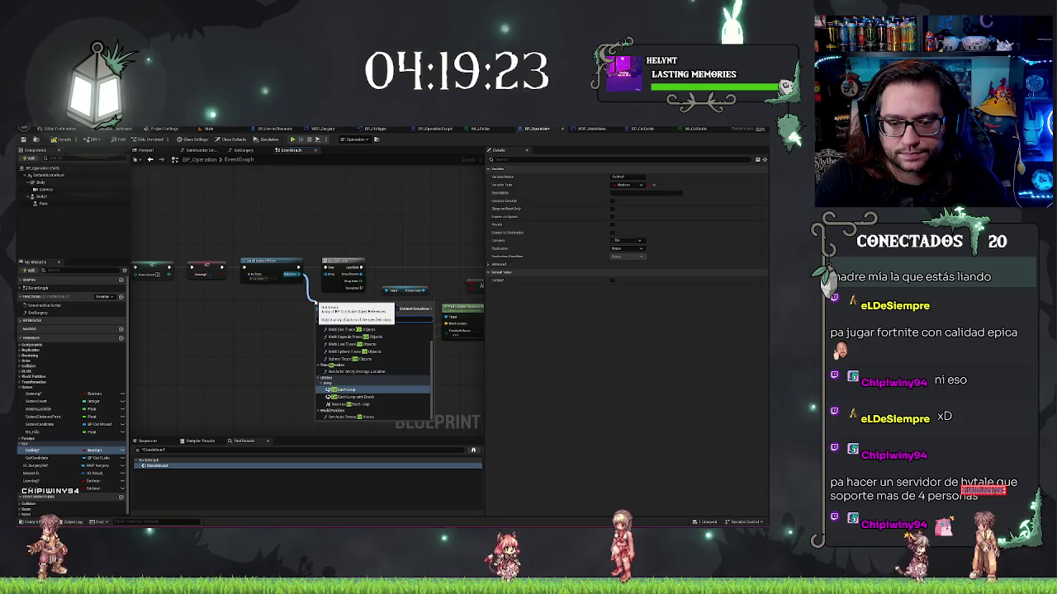
key(Return)
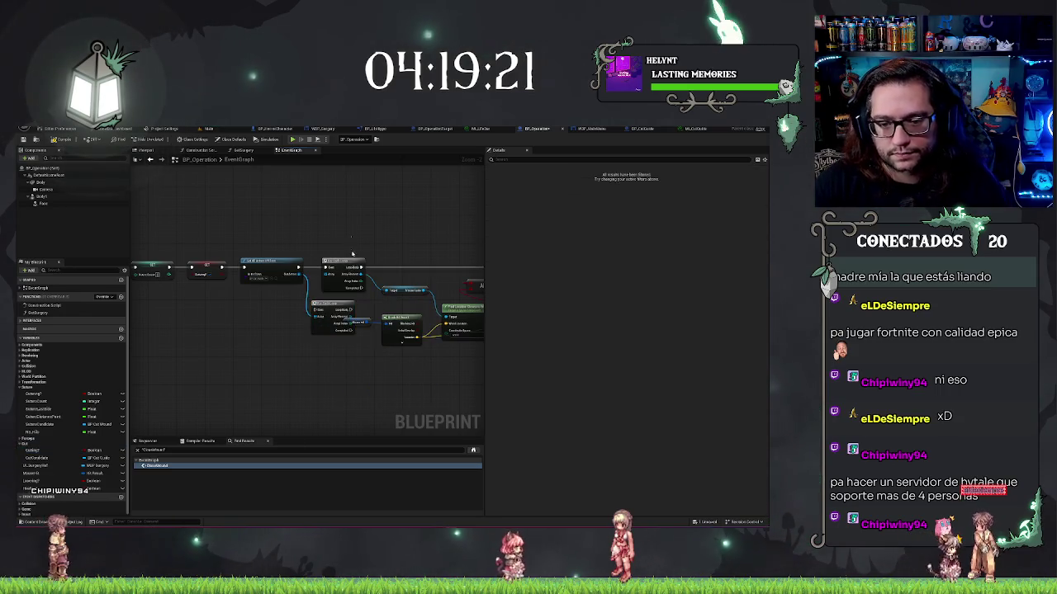
drag(352, 254, 247, 236)
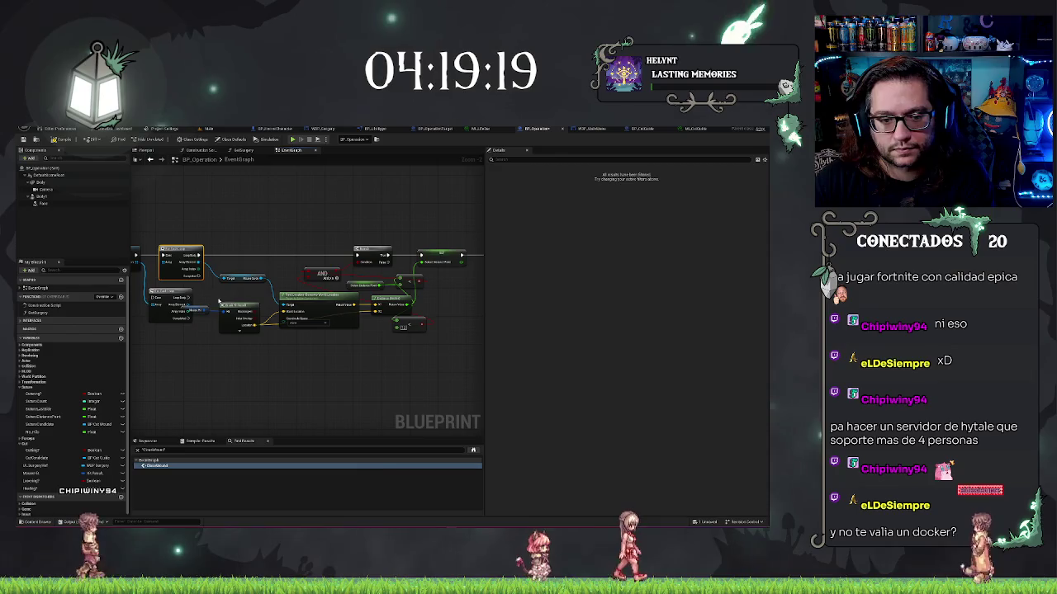
drag(201, 304, 357, 255)
drag(165, 305, 183, 289)
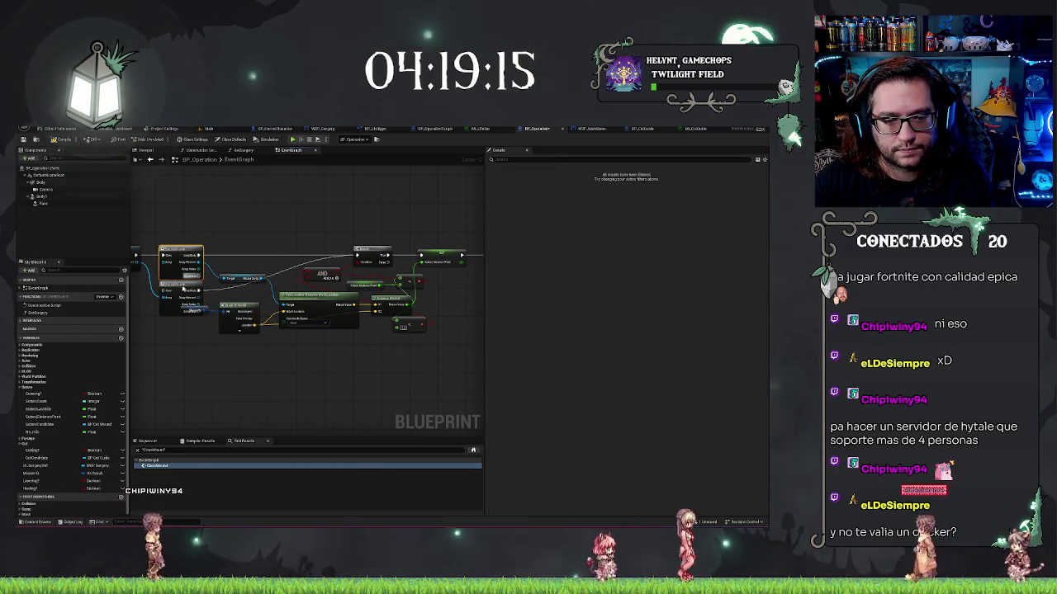
key(Delete)
mouse_move(162, 288)
mouse_down()
mouse_move(142, 260)
mouse_move(166, 256)
mouse_up()
drag(211, 287, 210, 254)
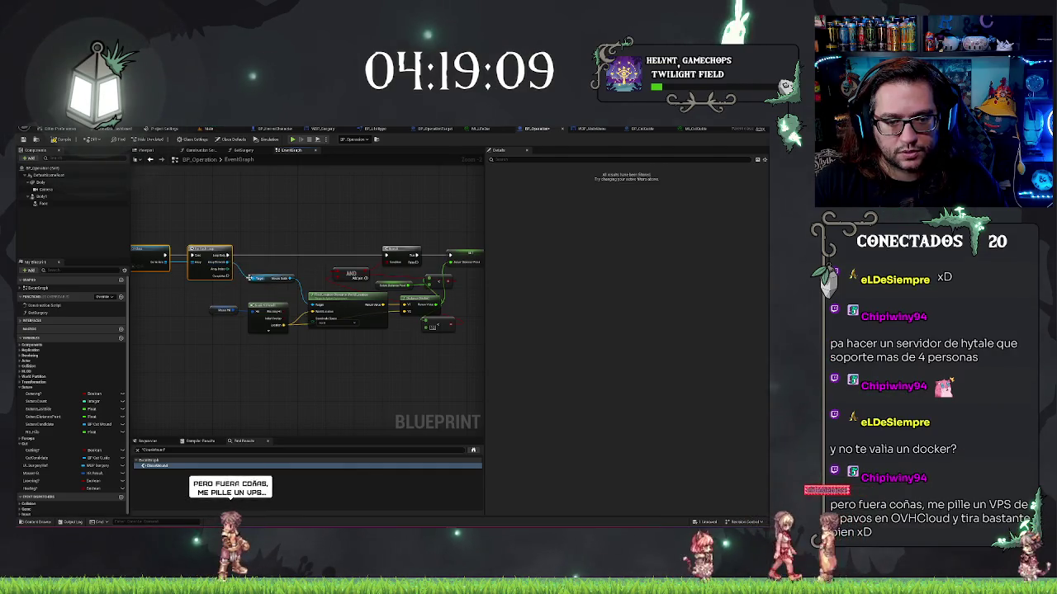
drag(239, 268, 296, 280)
mouse_move(188, 270)
mouse_down()
mouse_move(462, 308)
mouse_move(461, 327)
mouse_up()
scroll(293, 368, up, 2)
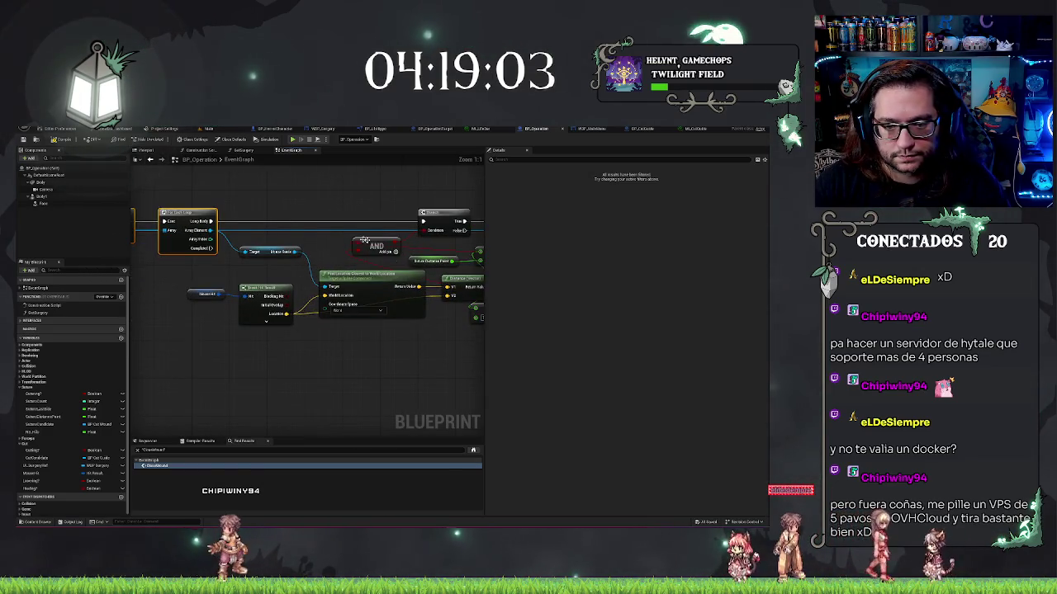
drag(166, 279, 290, 388)
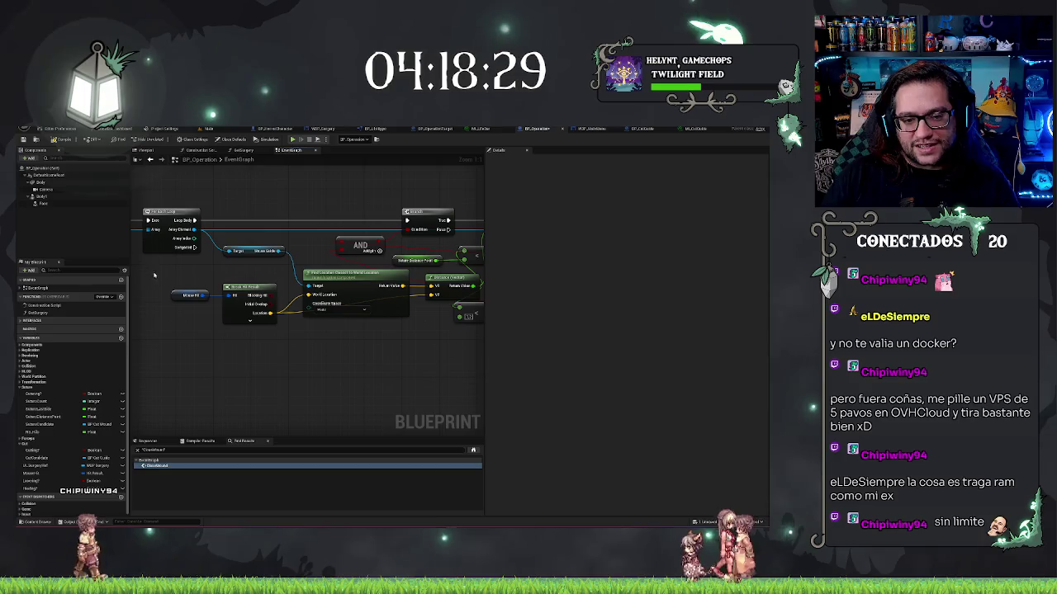
Nudge the Mouse Hit and Break Hit Result nodes up, then pan to the SET chain.
drag(153, 275, 240, 334)
drag(245, 287, 246, 268)
mouse_move(366, 366)
mouse_down()
mouse_move(415, 379)
mouse_move(312, 384)
mouse_move(330, 378)
mouse_move(248, 314)
mouse_up()
drag(433, 346, 459, 374)
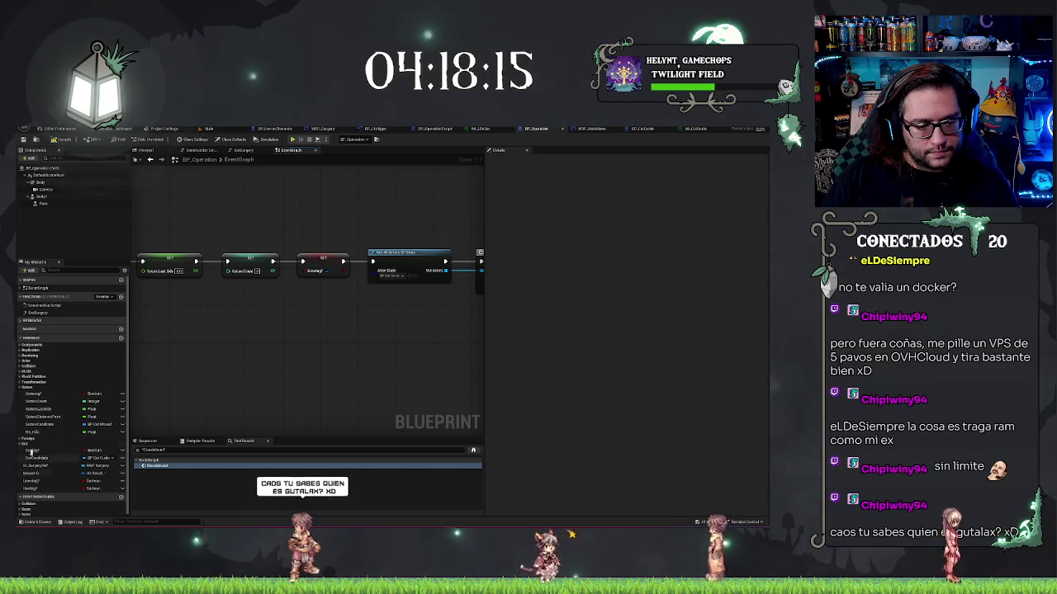
click(34, 450)
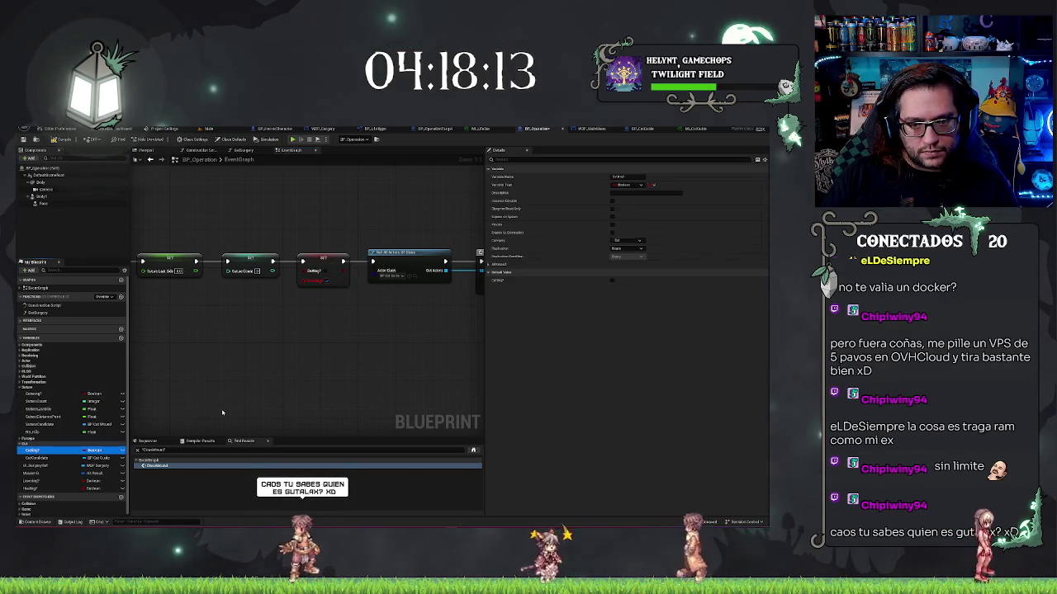
click(320, 281)
key(ctrl+z)
key(ctrl+z)
key(ctrl+z)
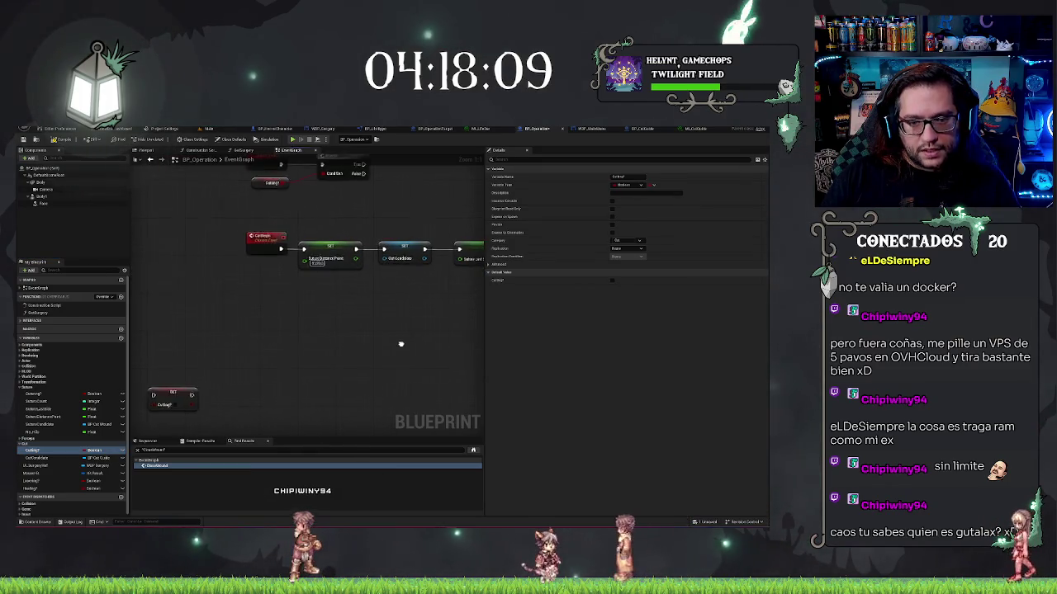
drag(297, 236, 249, 243)
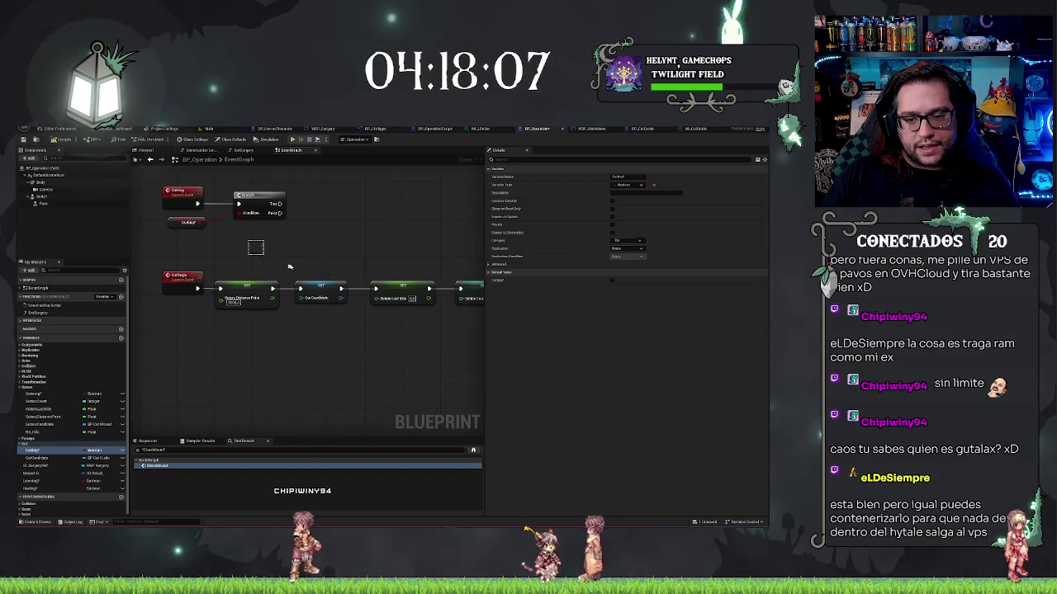
key(ctrl+z)
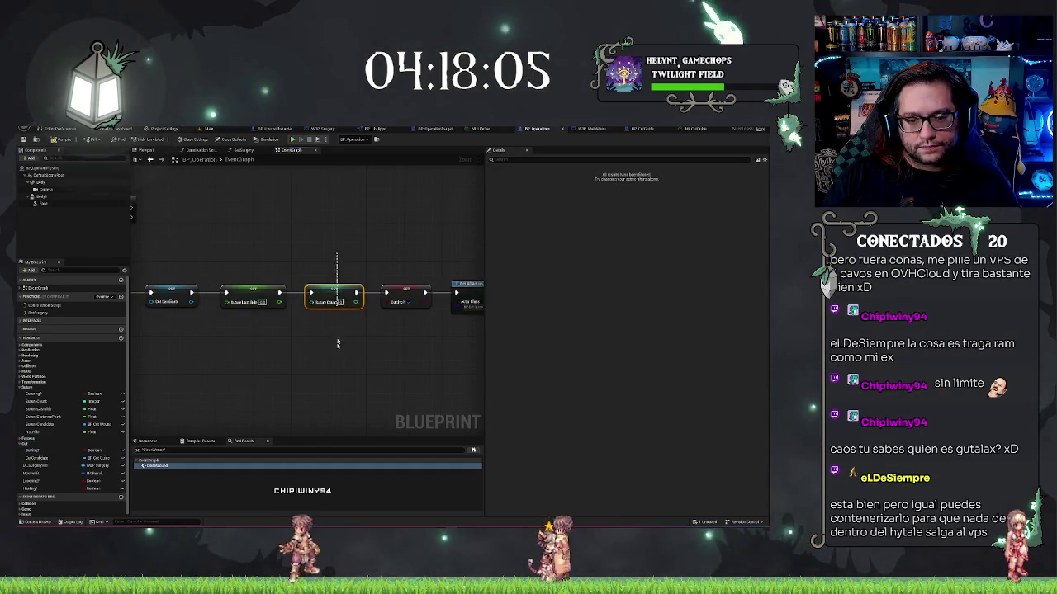
click(330, 364)
scroll(330, 364, down, 6)
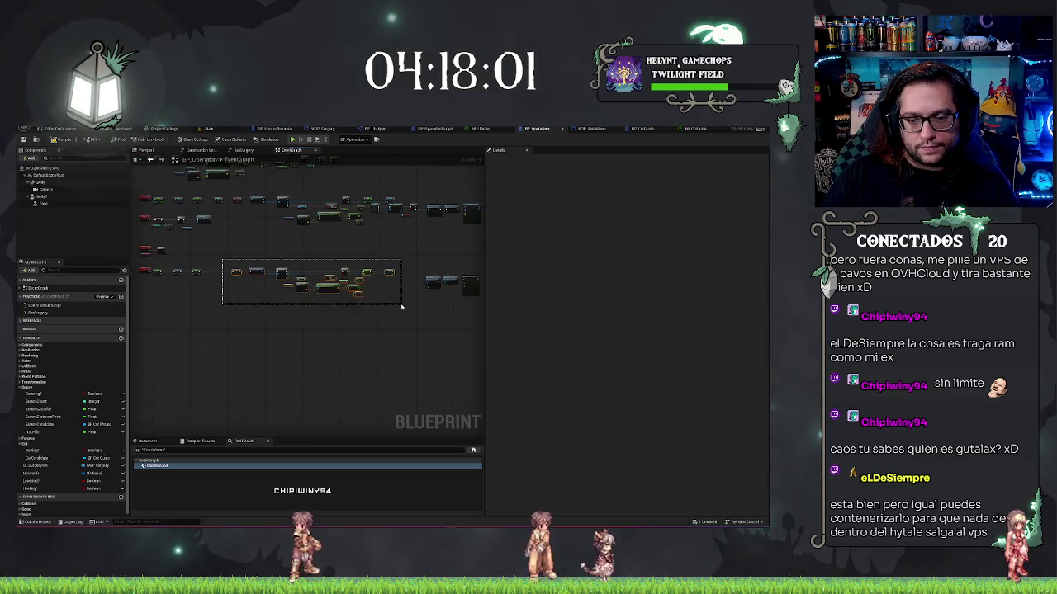
drag(401, 306, 401, 307)
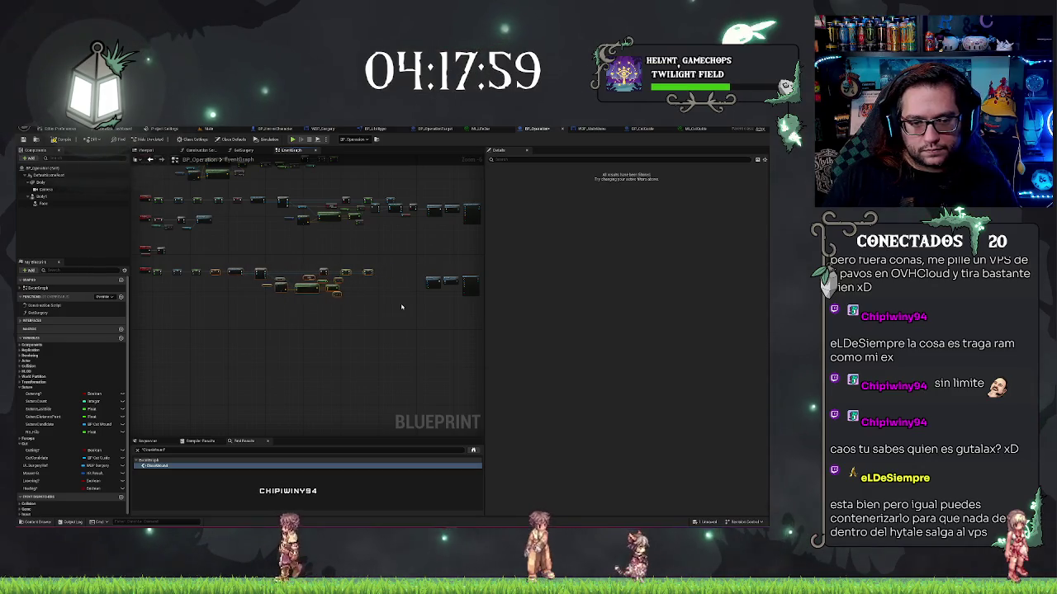
scroll(401, 306, up, 7)
scroll(412, 304, down, 2)
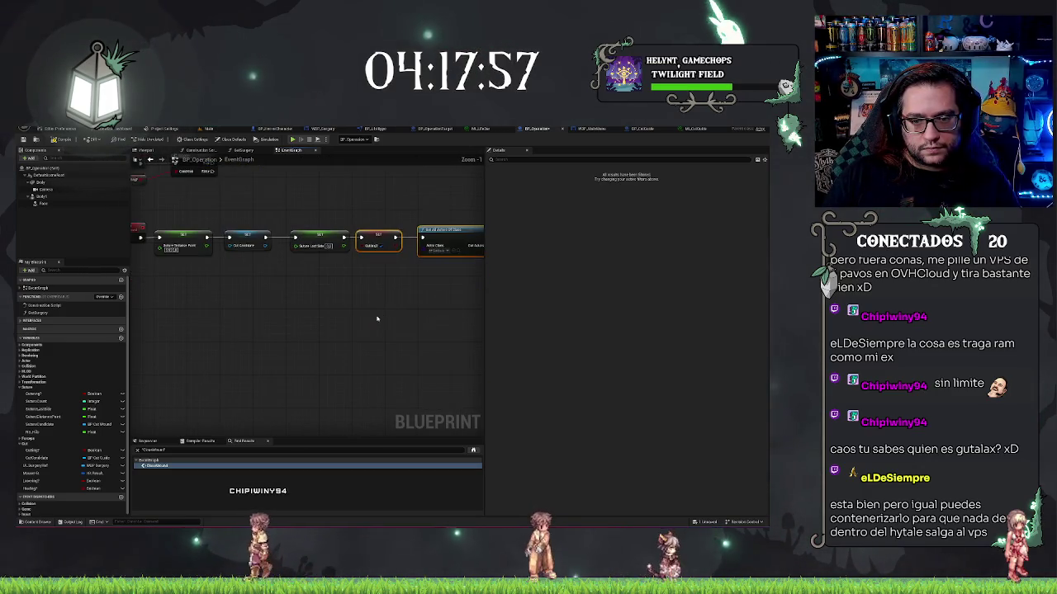
drag(332, 306, 433, 316)
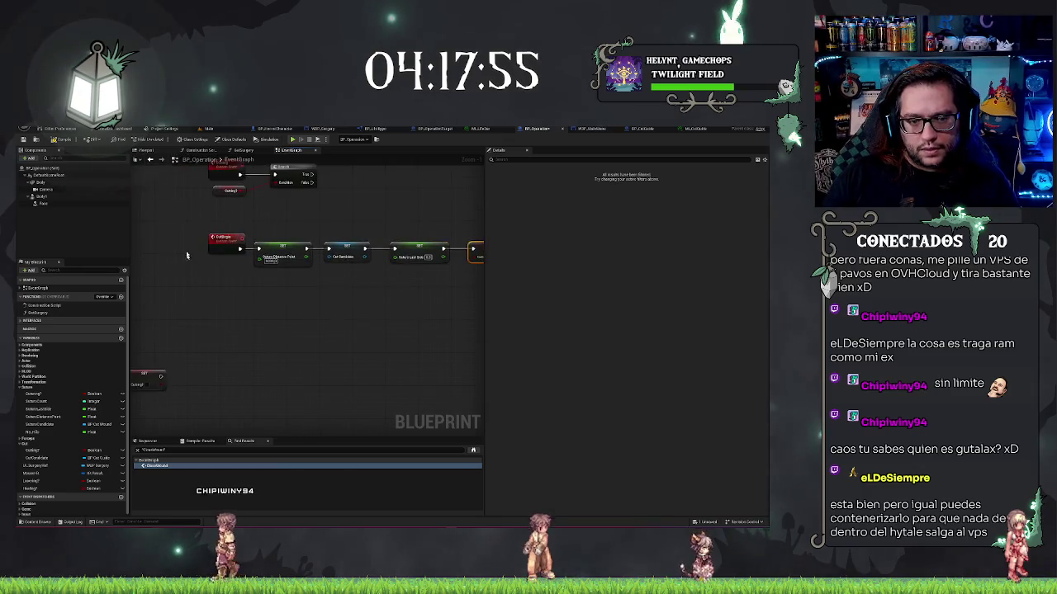
click(333, 338)
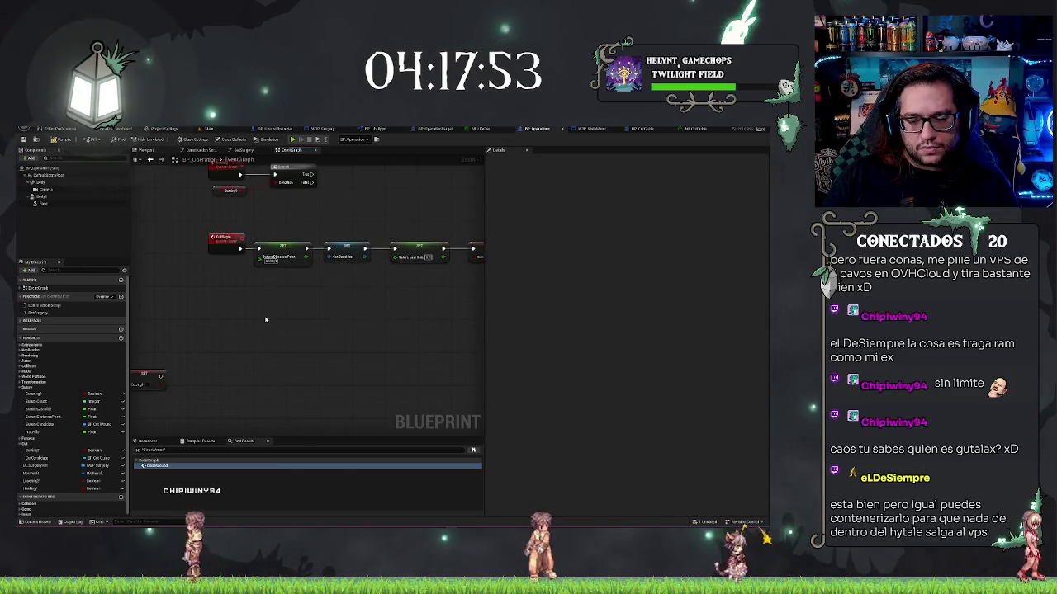
mouse_move(258, 316)
mouse_down()
mouse_move(212, 330)
mouse_move(205, 355)
mouse_up()
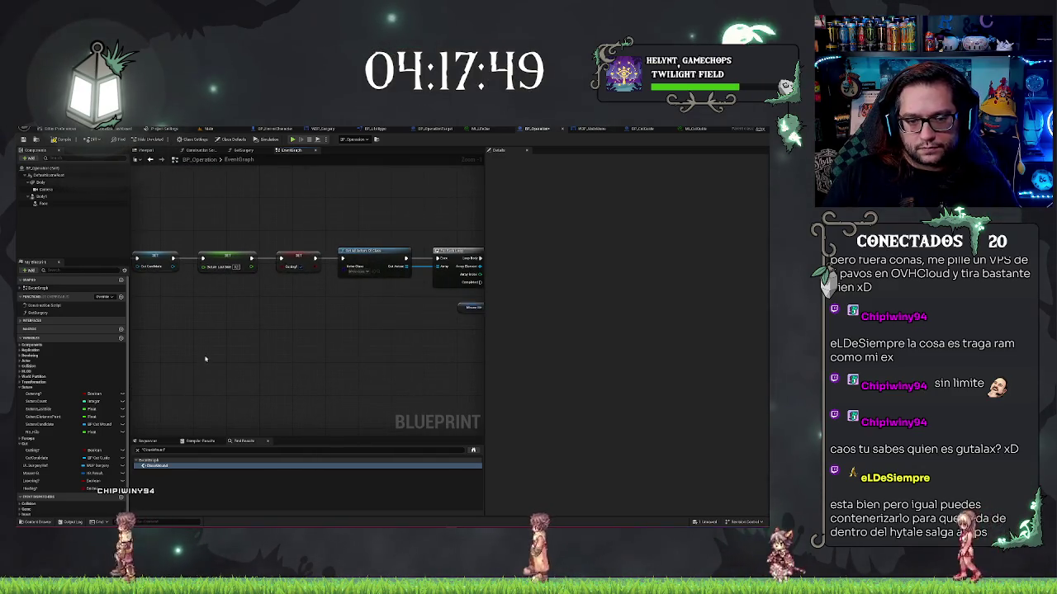
drag(355, 328, 227, 331)
drag(372, 380, 150, 399)
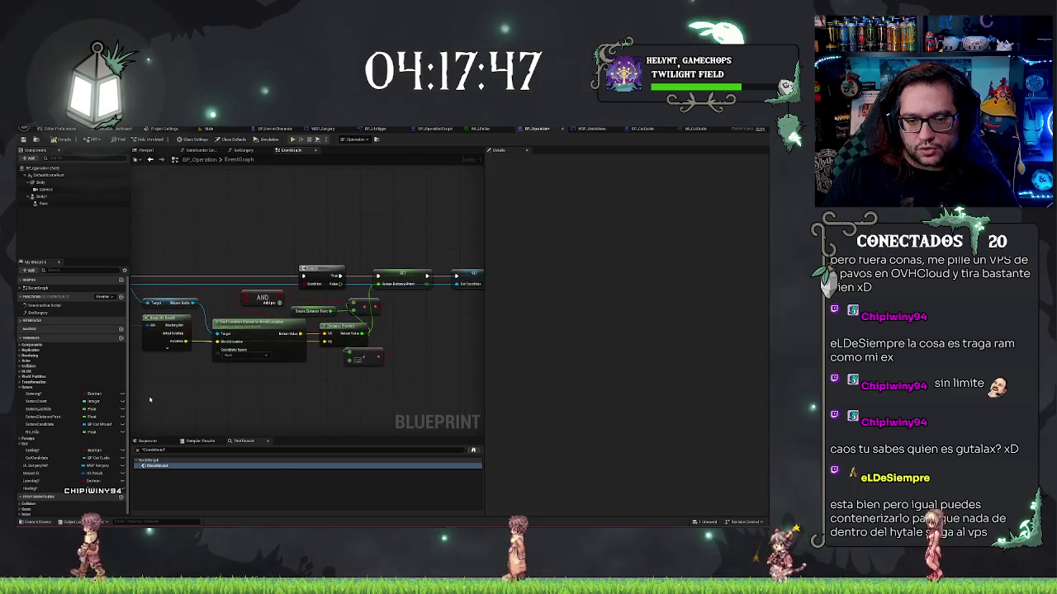
drag(402, 331, 275, 322)
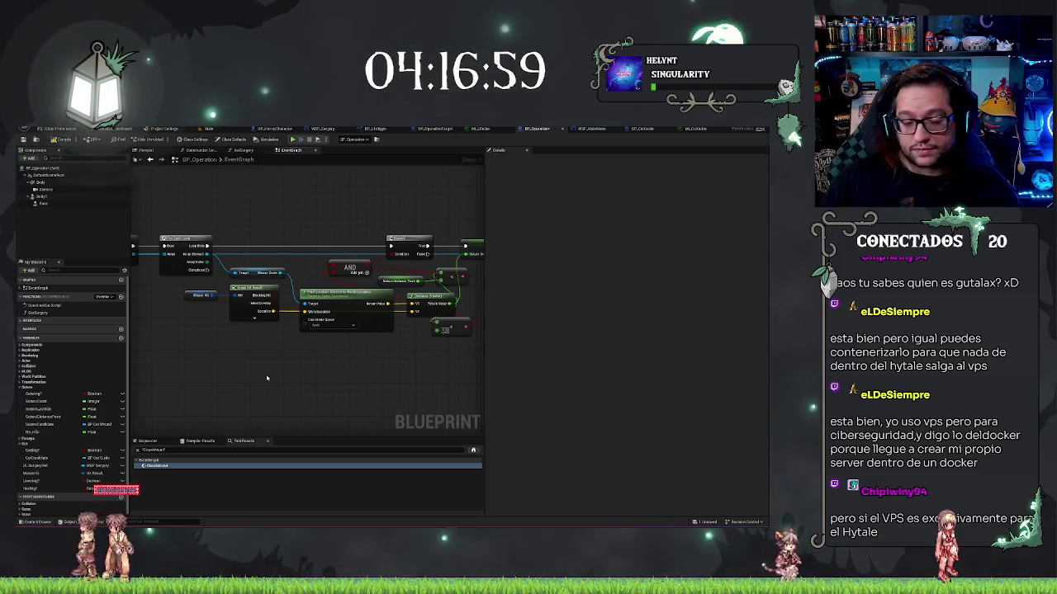
drag(324, 365, 386, 371)
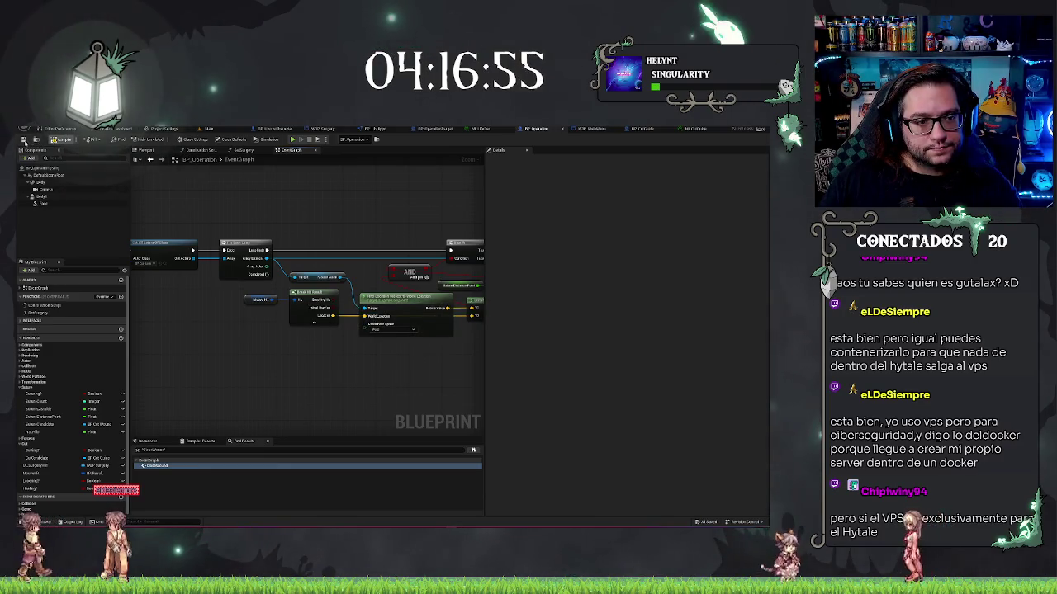
mouse_move(416, 216)
mouse_down()
mouse_move(240, 228)
mouse_move(470, 216)
mouse_up()
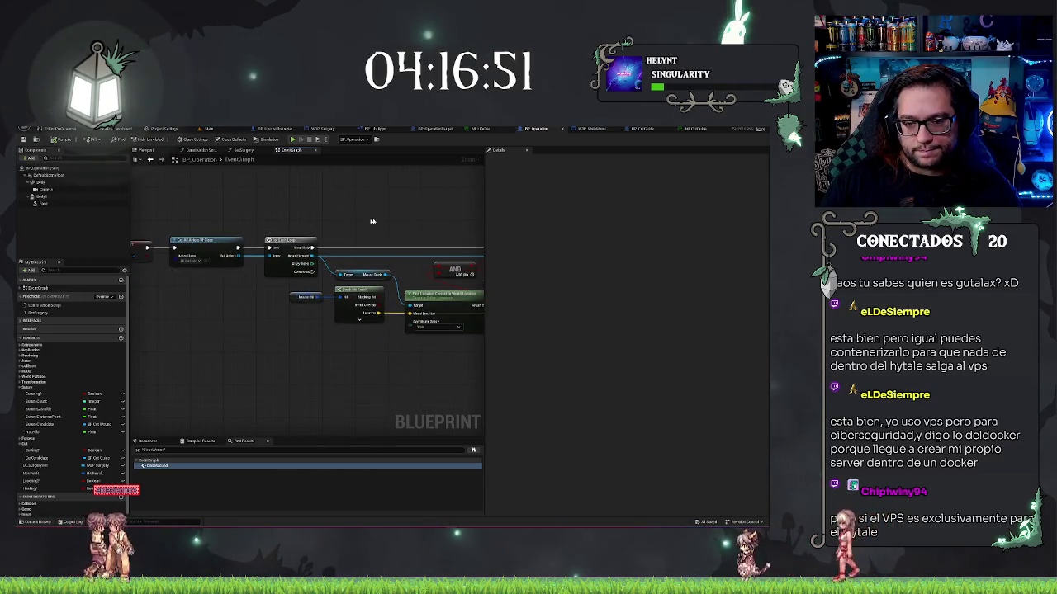
drag(372, 221, 262, 217)
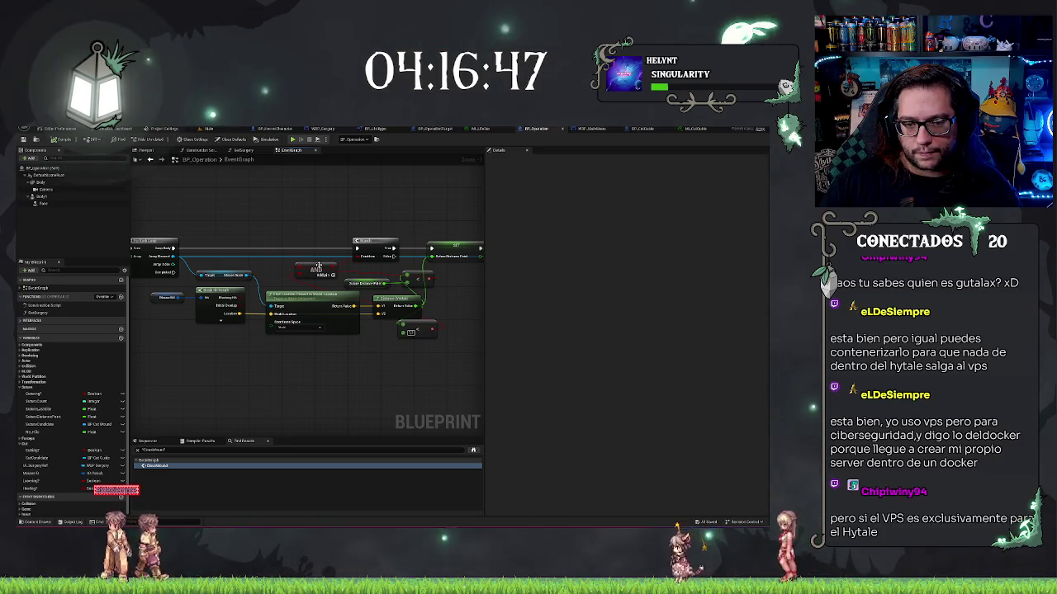
scroll(415, 366, up, 1)
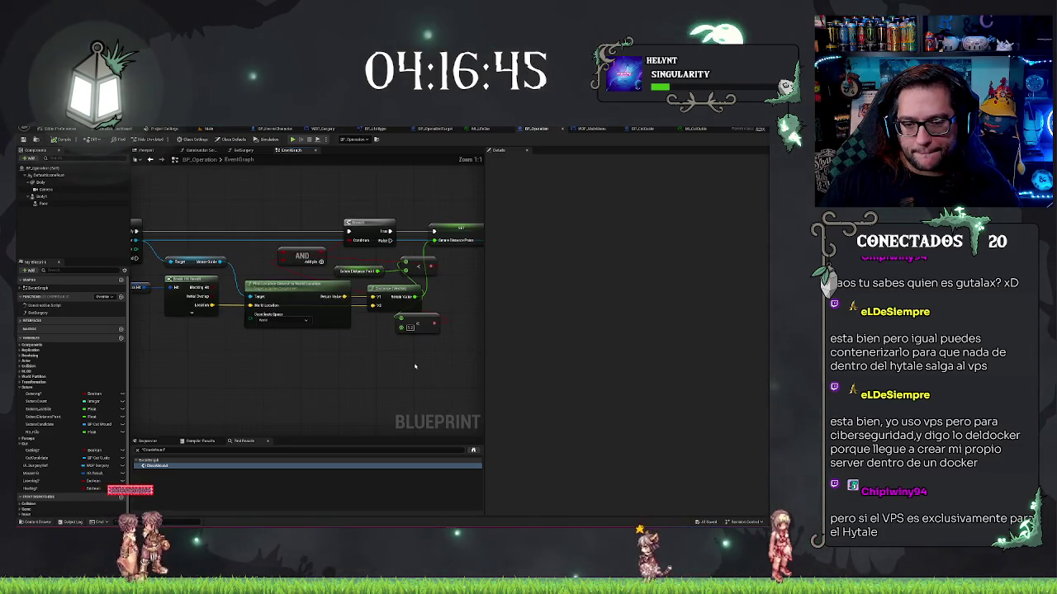
drag(394, 357, 370, 371)
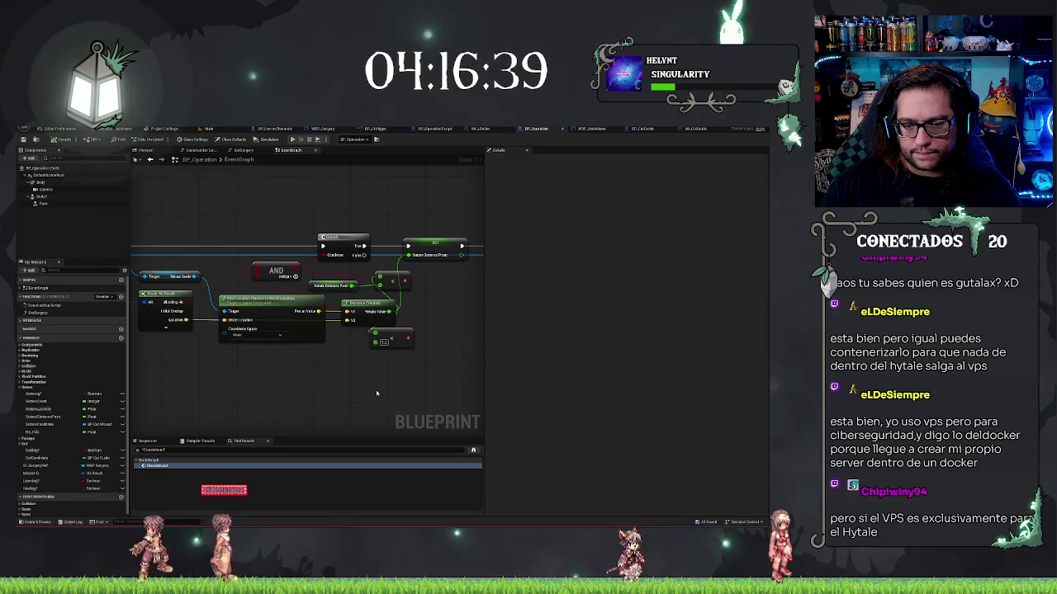
drag(309, 390, 227, 389)
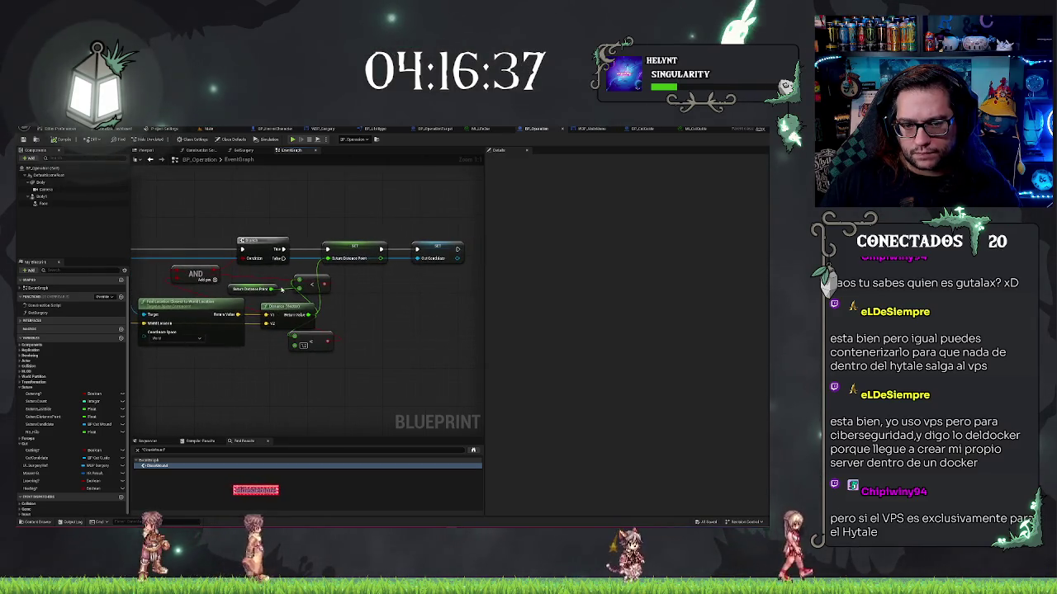
drag(295, 289, 30, 317)
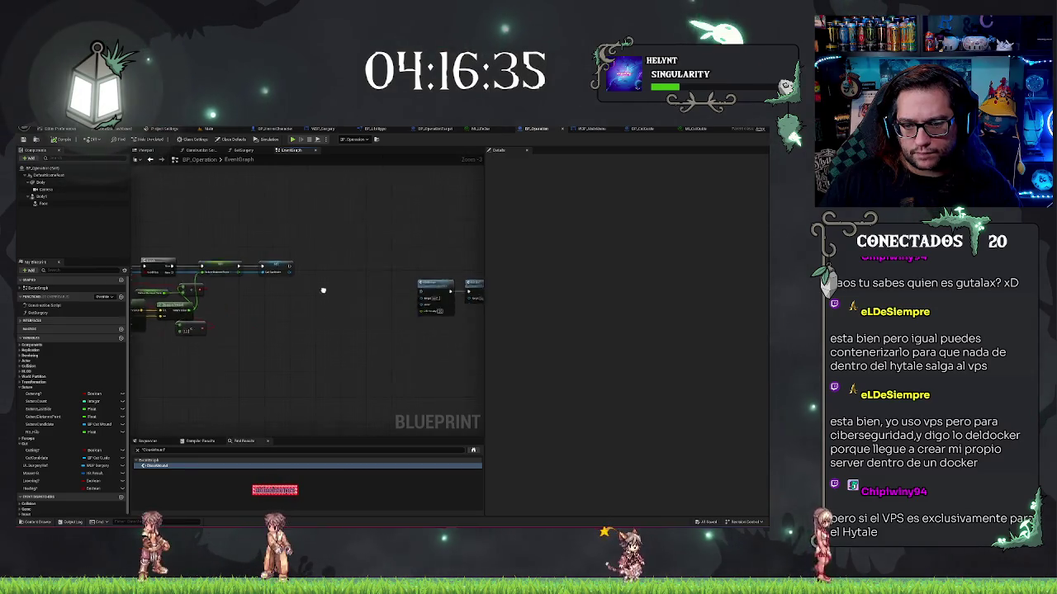
drag(326, 253, 450, 360)
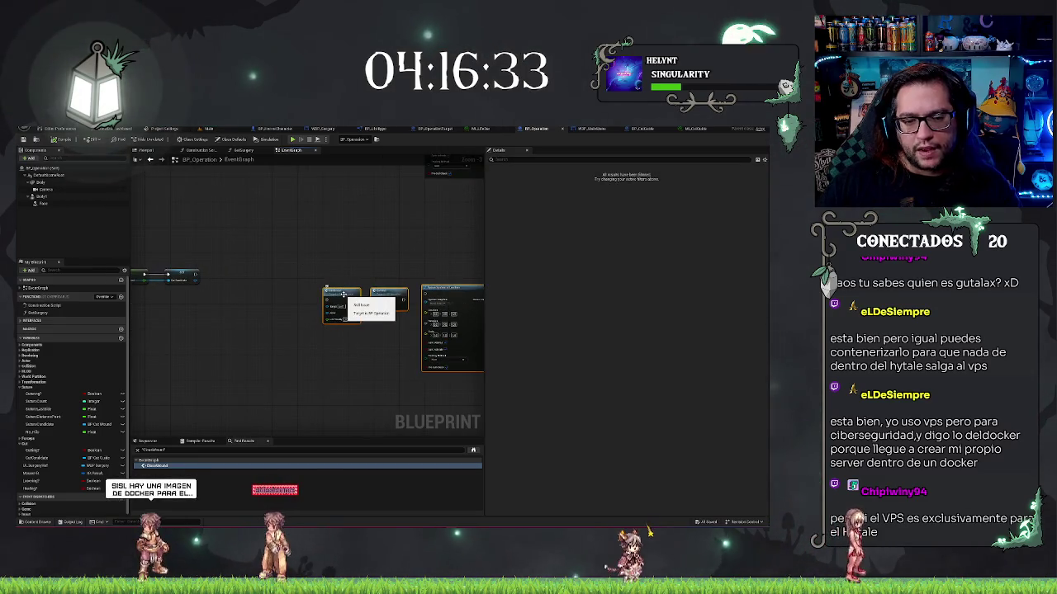
drag(343, 294, 152, 293)
drag(344, 297, 555, 281)
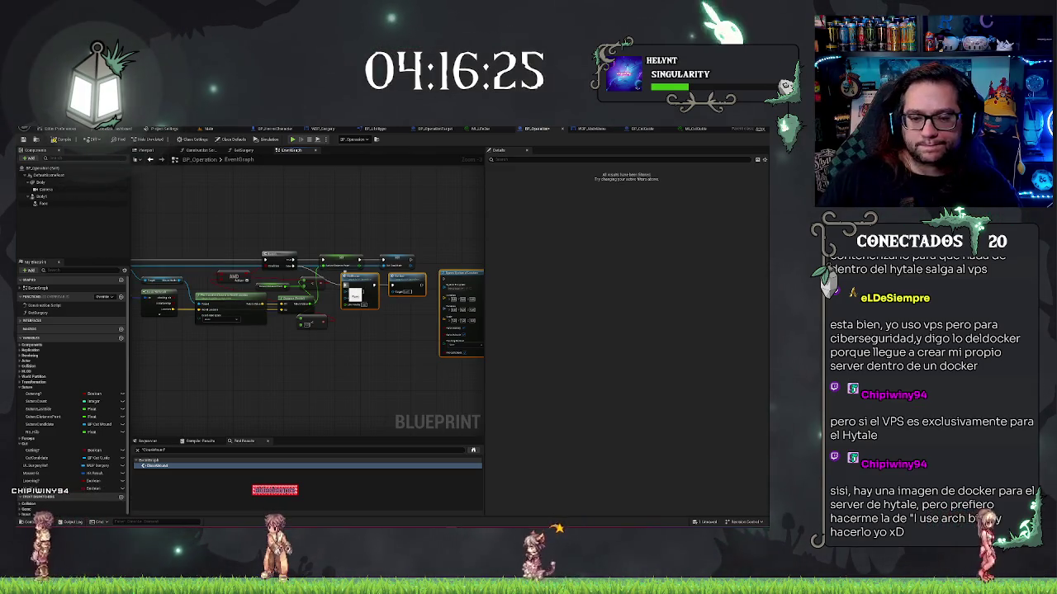
scroll(410, 330, up, 1)
scroll(410, 331, up, 1)
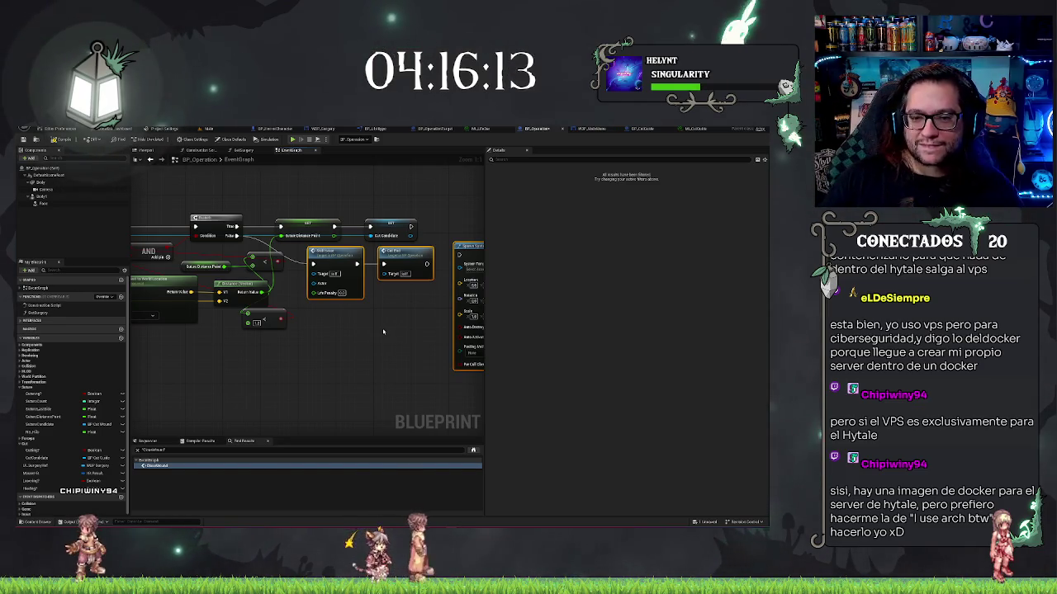
key(Right)
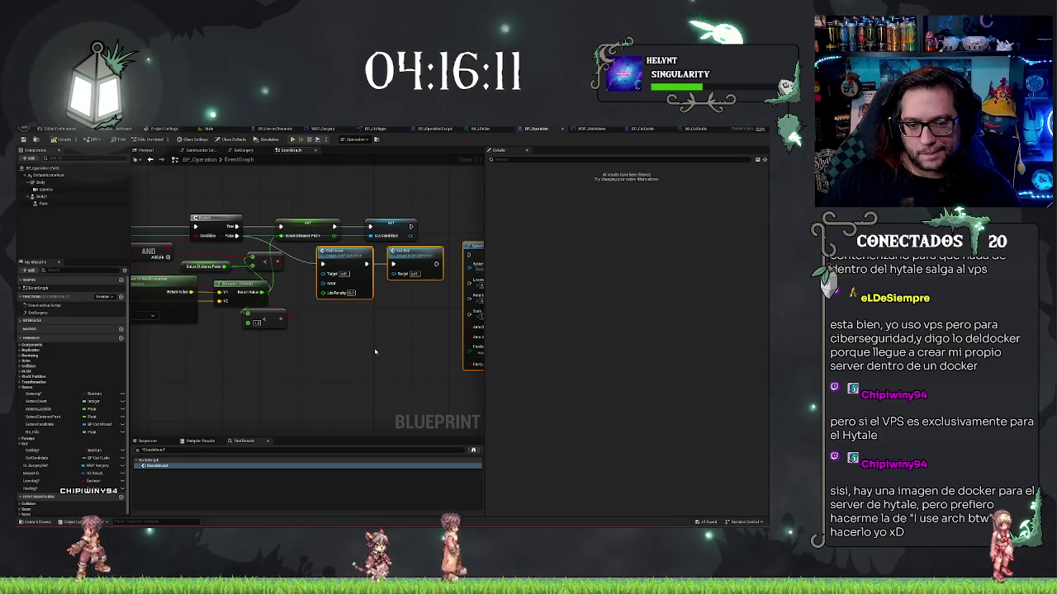
drag(375, 352, 352, 357)
click(346, 360)
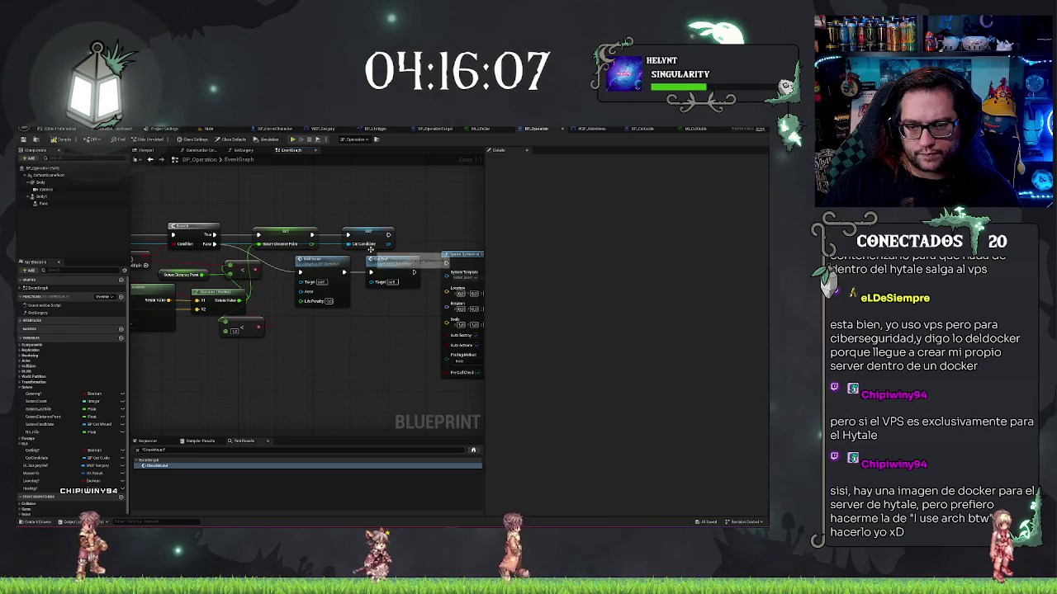
drag(304, 338, 406, 327)
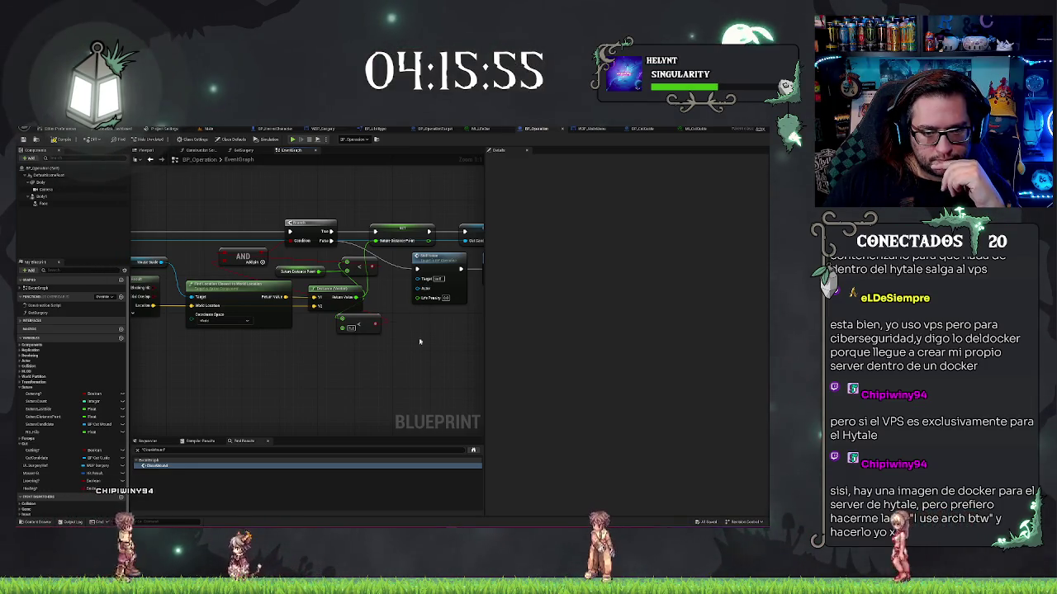
scroll(330, 372, down, 1)
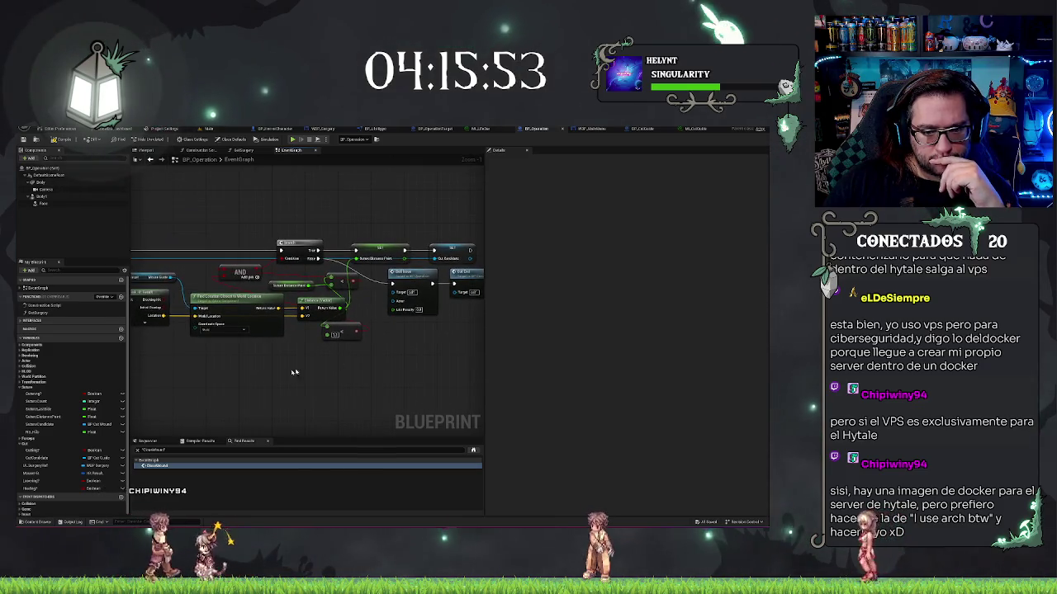
drag(292, 372, 329, 351)
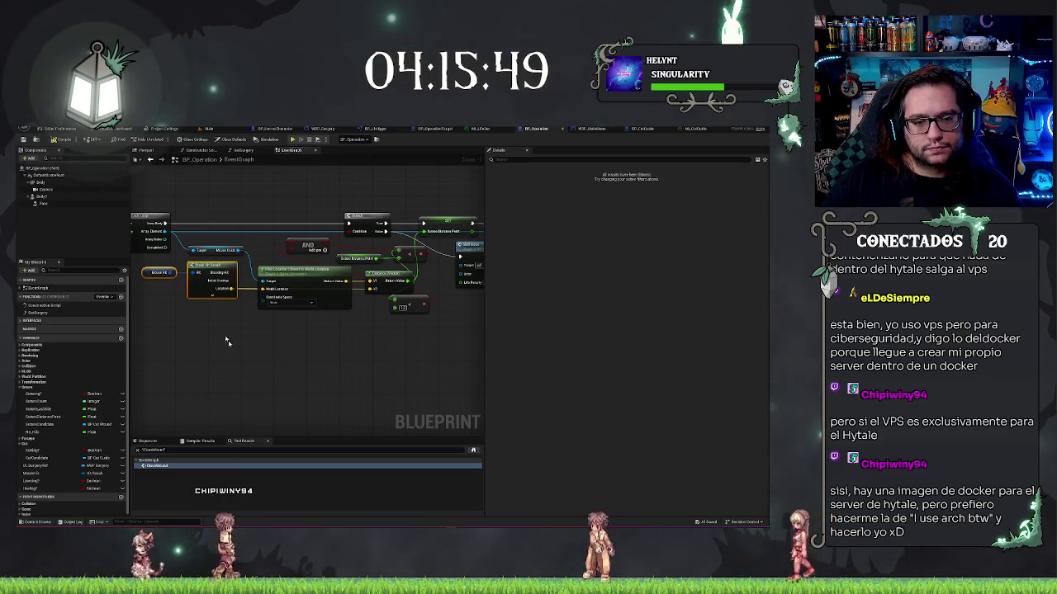
scroll(232, 355, down, 1)
scroll(243, 377, down, 1)
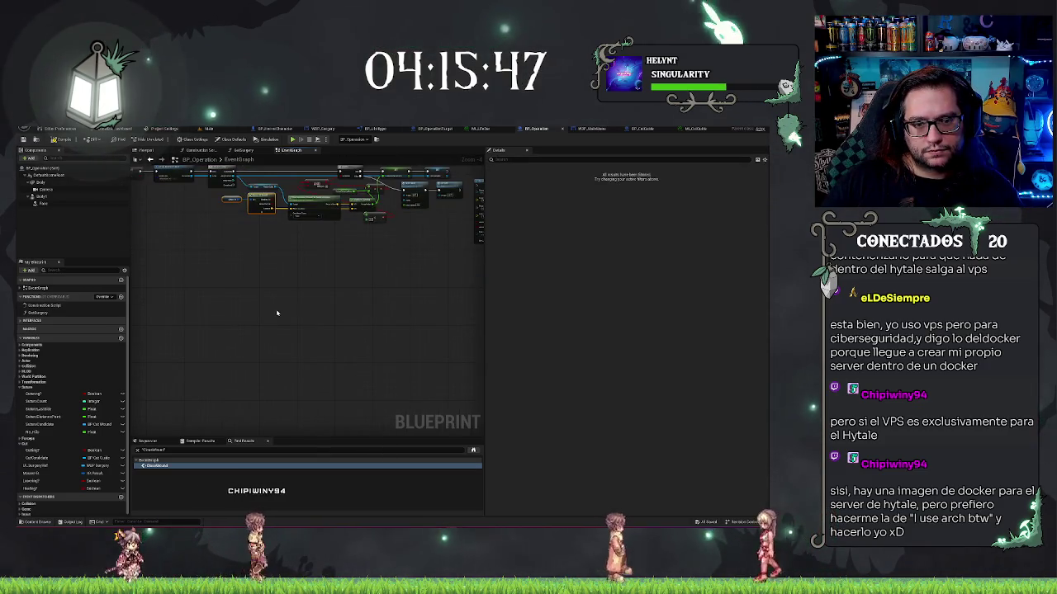
scroll(226, 368, down, 1)
mouse_move(226, 368)
mouse_down()
mouse_move(306, 314)
mouse_move(394, 355)
mouse_up()
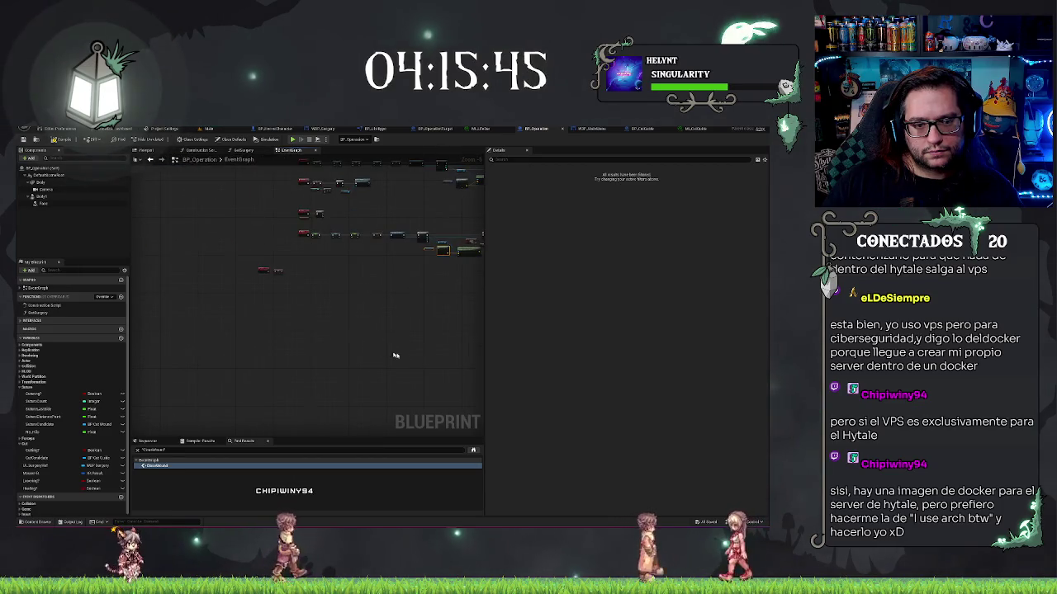
mouse_move(382, 302)
mouse_down()
mouse_move(363, 322)
mouse_move(413, 347)
mouse_move(484, 350)
mouse_move(345, 356)
mouse_up()
Paste the copied hit nodes and expand Break Hit Result to show all outputs.
scroll(330, 347, up, 5)
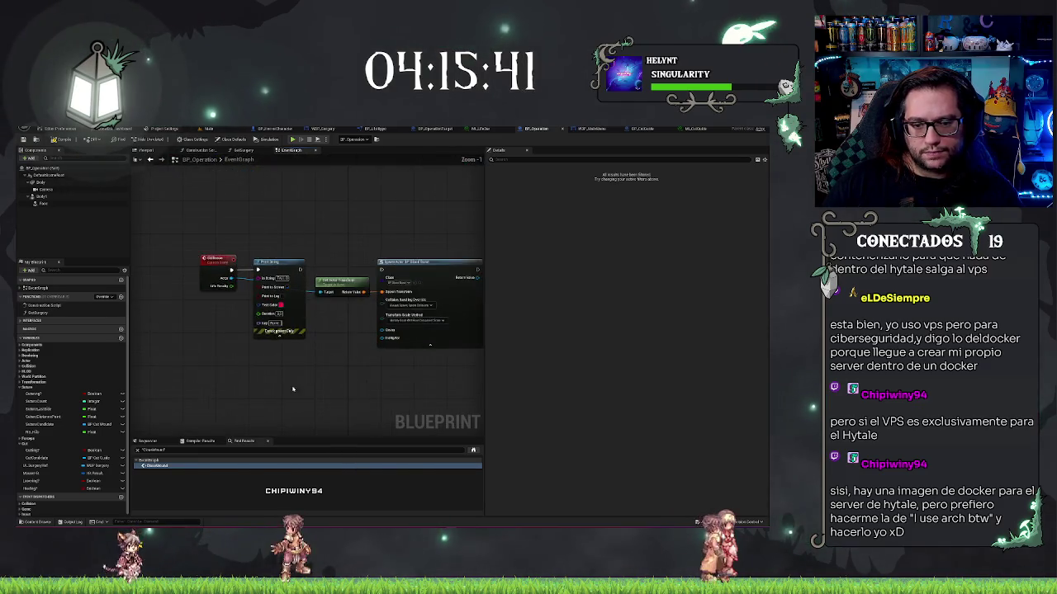
key(ctrl+v)
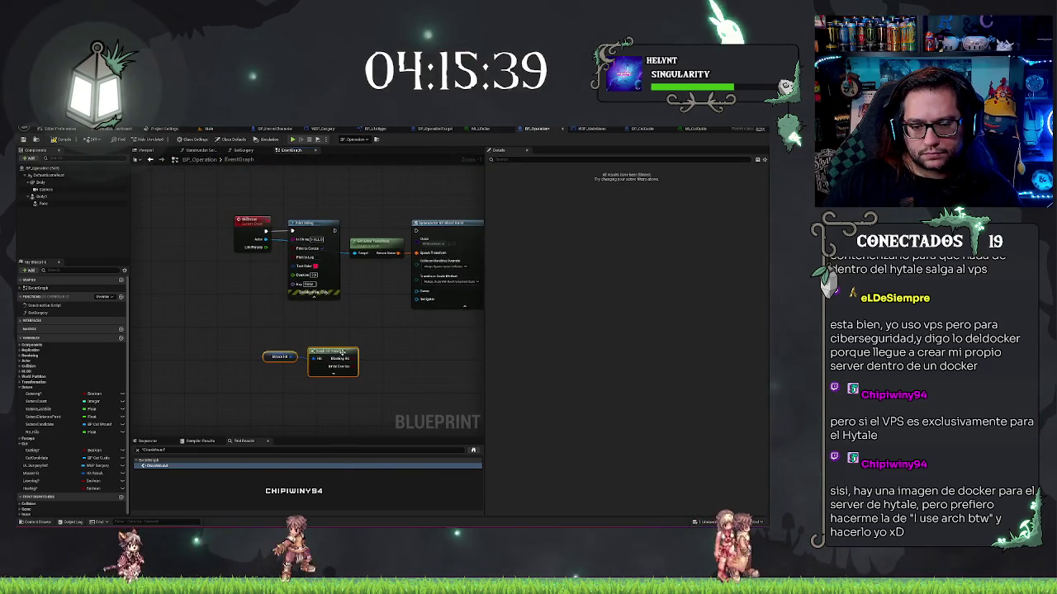
drag(343, 352, 355, 333)
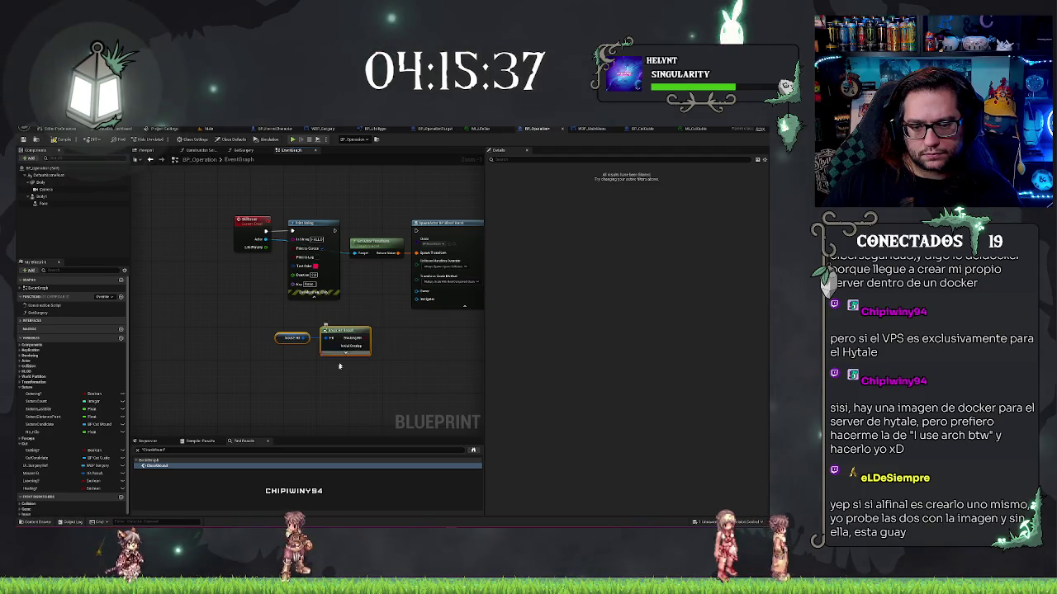
click(345, 353)
scroll(395, 368, down, 1)
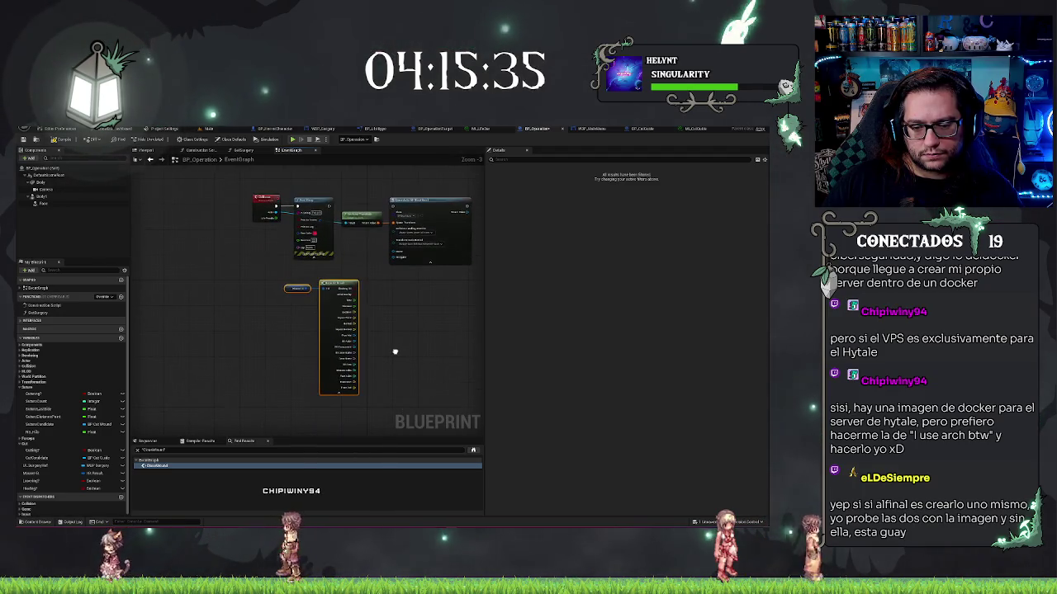
scroll(396, 335, up, 2)
mouse_move(396, 335)
mouse_down()
mouse_move(359, 359)
mouse_move(373, 337)
mouse_up()
Duplicate the SpawnActor node with copy and paste.
click(388, 228)
key(ctrl+c)
key(ctrl+v)
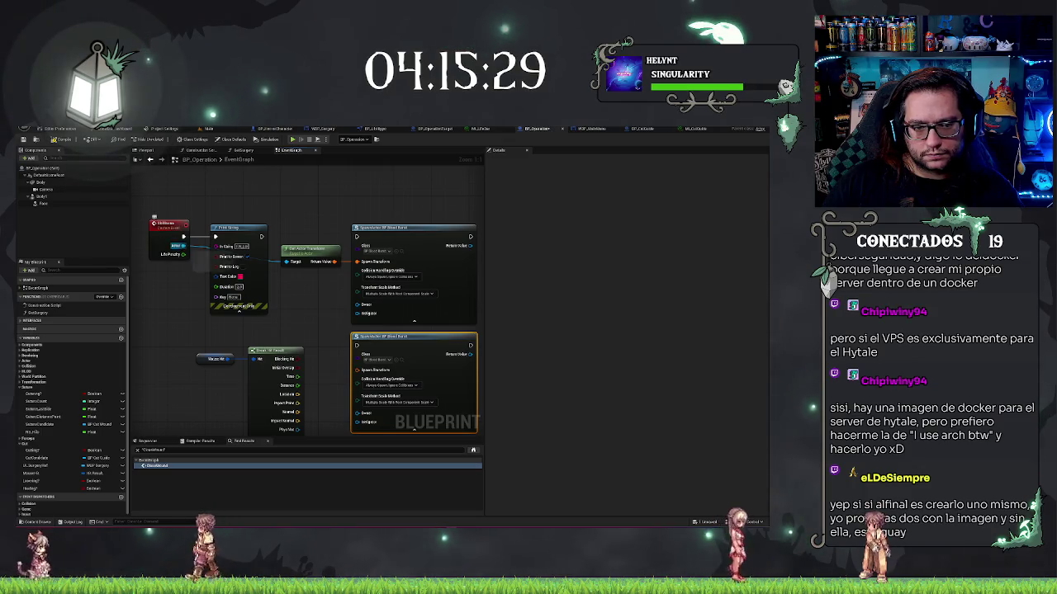
Add an IsValid node from the OnHit Actor pin and place it after Print String.
drag(183, 246, 187, 294)
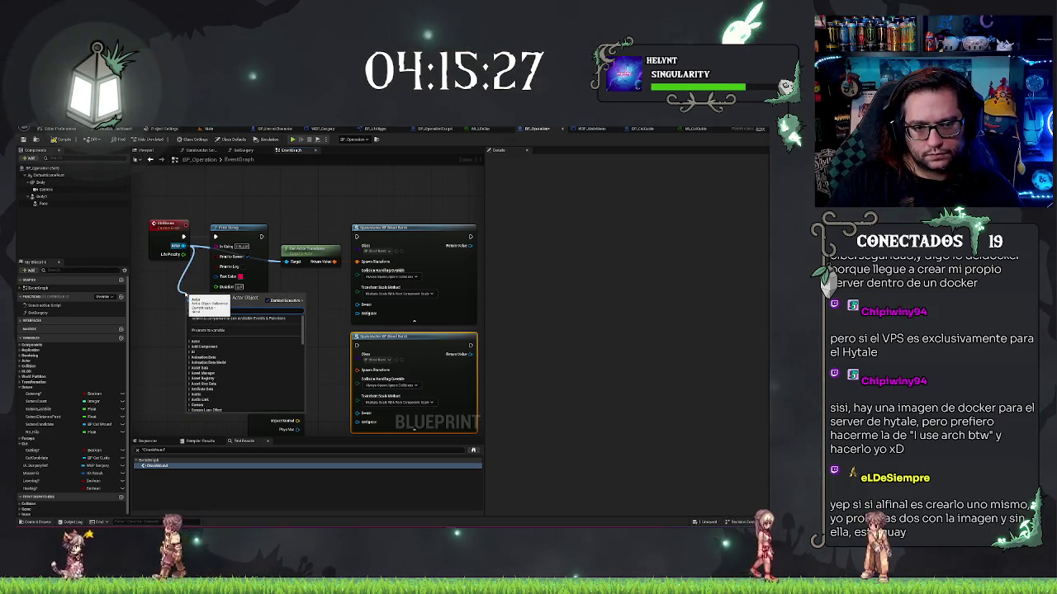
text(e)
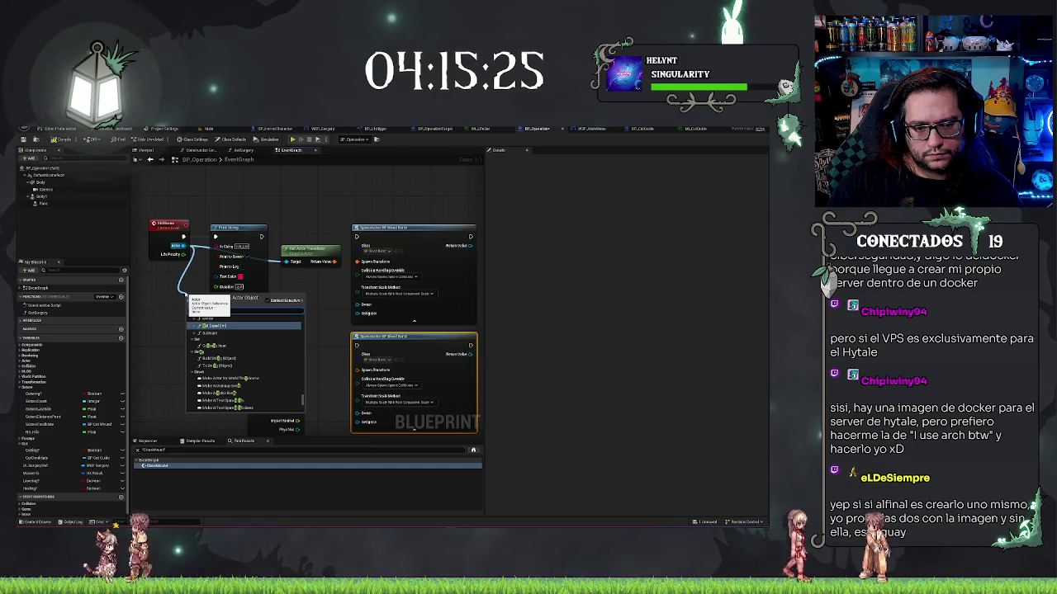
scroll(281, 344, down, 5)
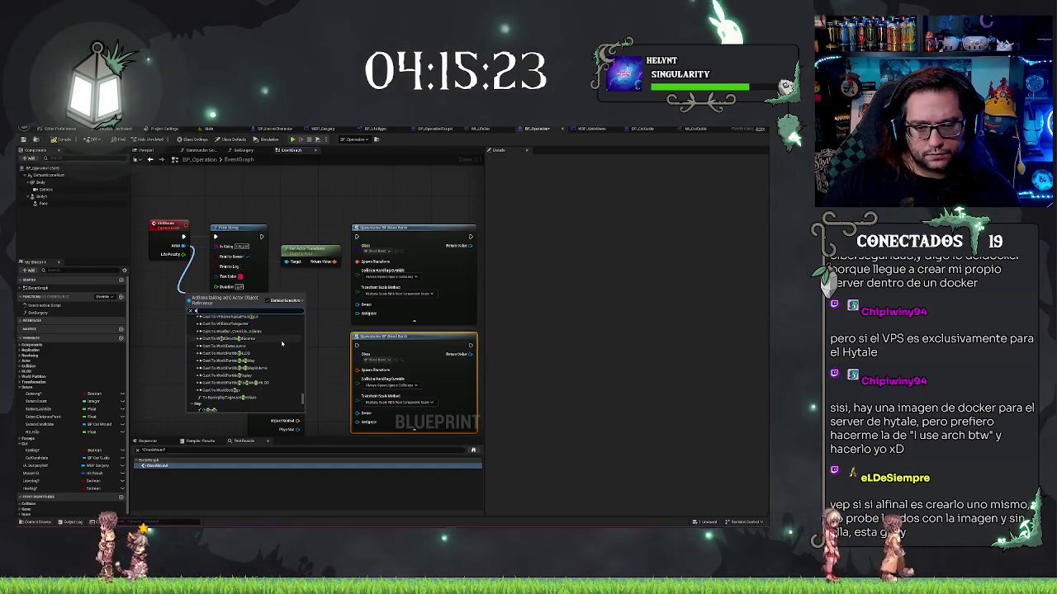
text(isvalid)
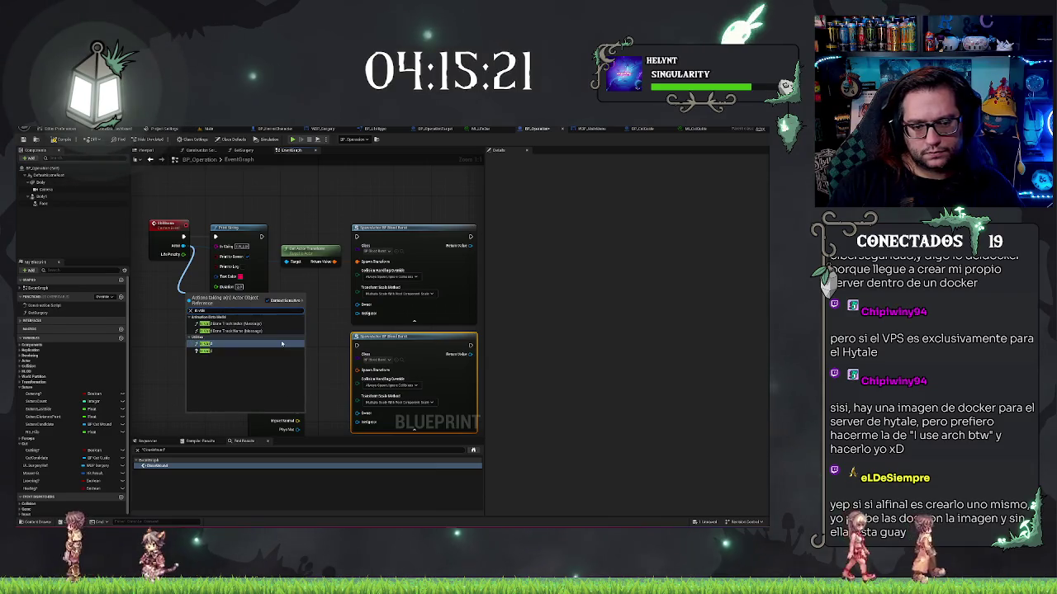
click(282, 343)
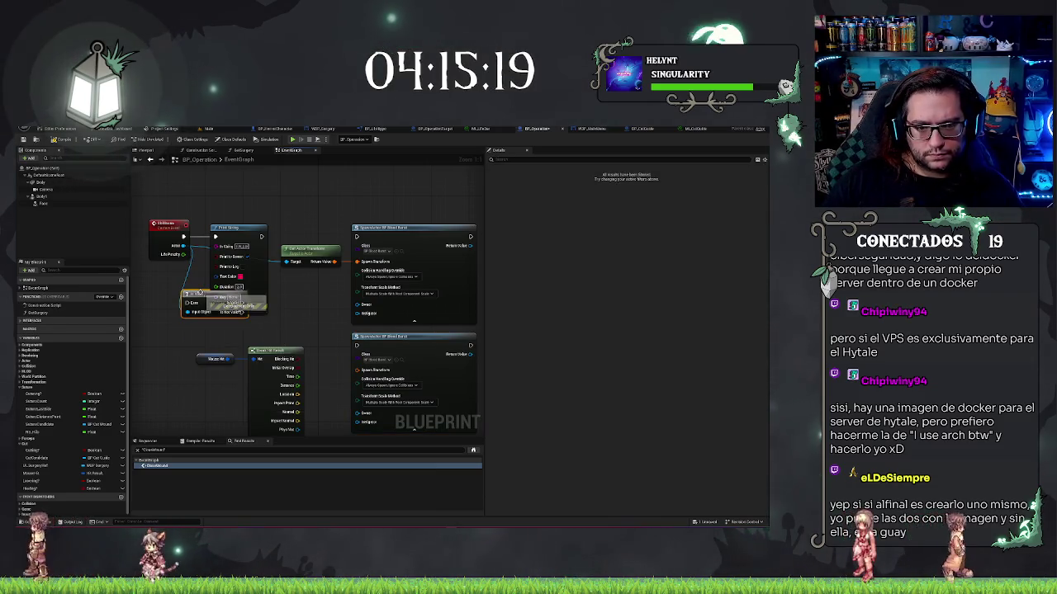
drag(199, 293, 289, 230)
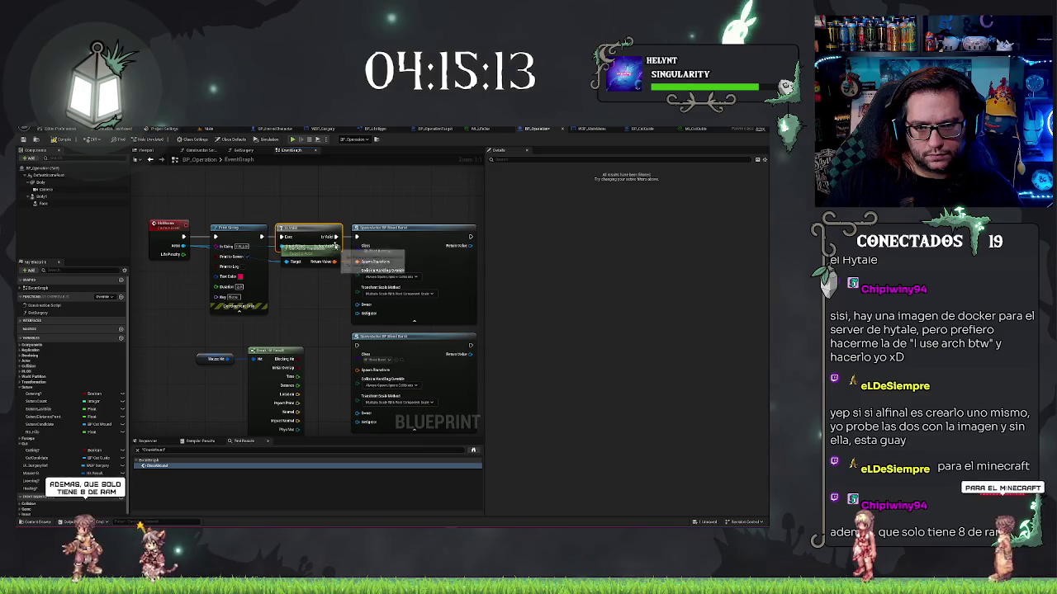
Split the duplicate SpawnActor's Spawn Transform and wire Break Hit Result's Location into it.
mouse_move(315, 253)
mouse_down()
mouse_move(295, 350)
mouse_move(322, 266)
mouse_move(356, 346)
mouse_up()
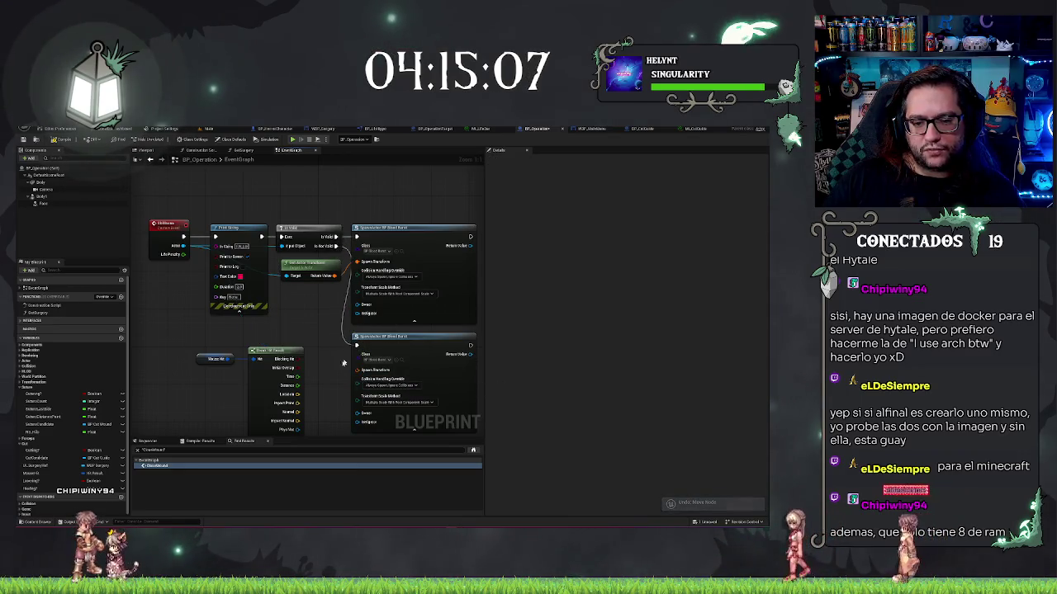
right_click(377, 370)
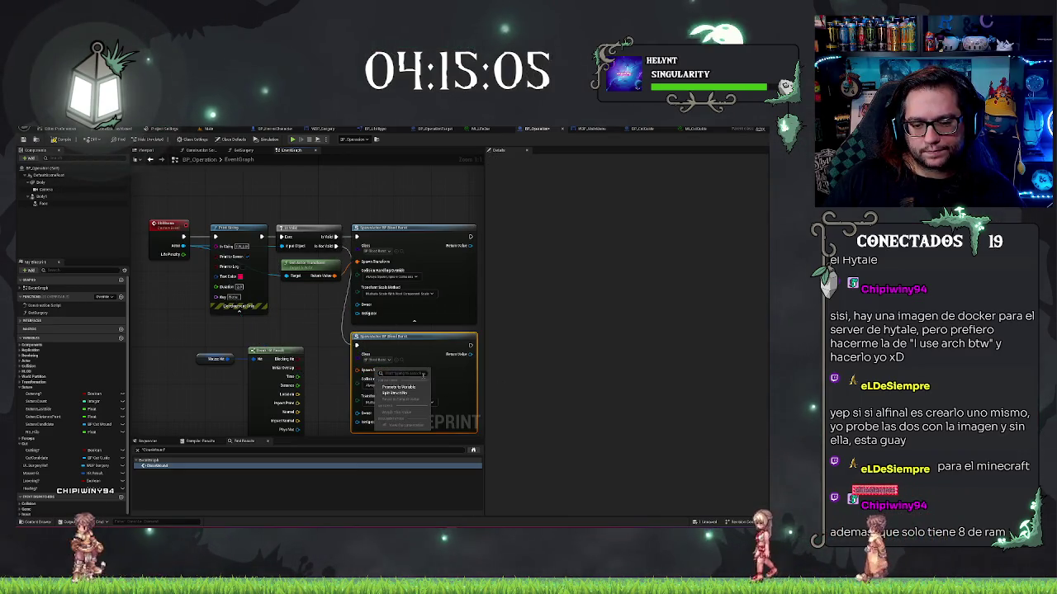
click(396, 392)
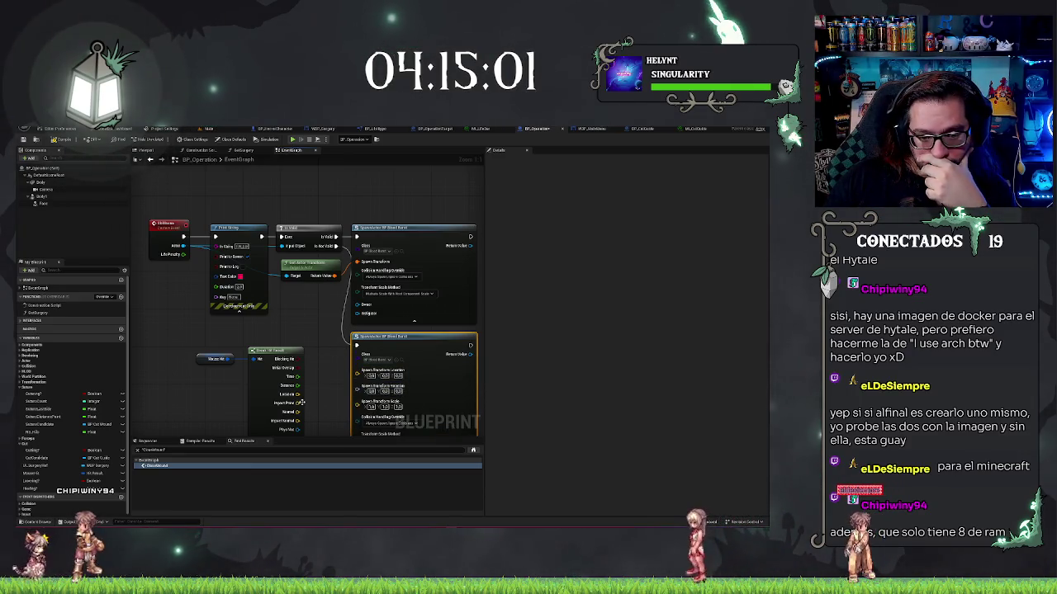
drag(301, 397, 355, 374)
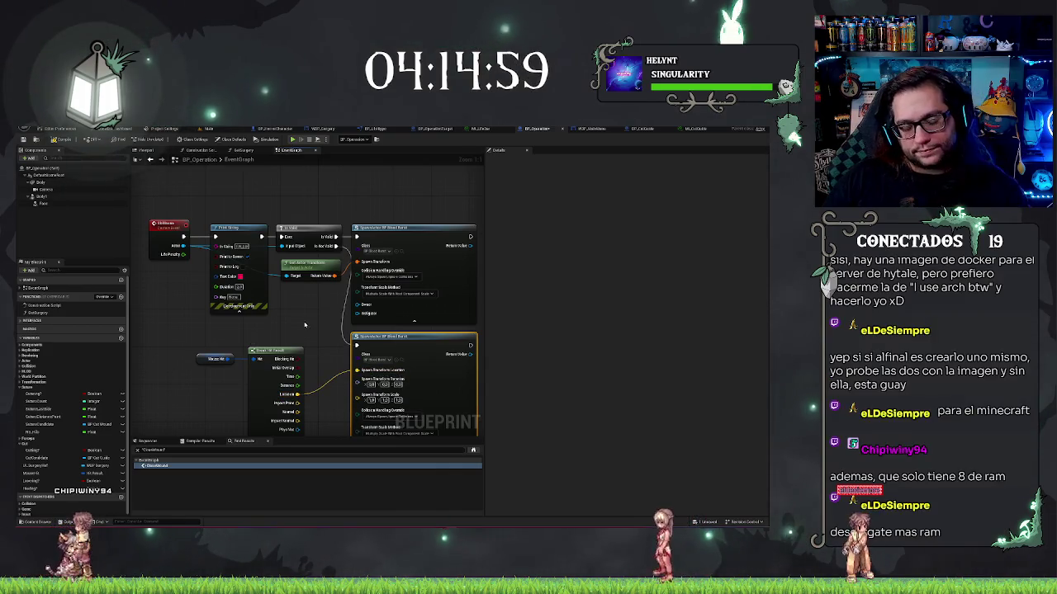
drag(299, 312, 288, 309)
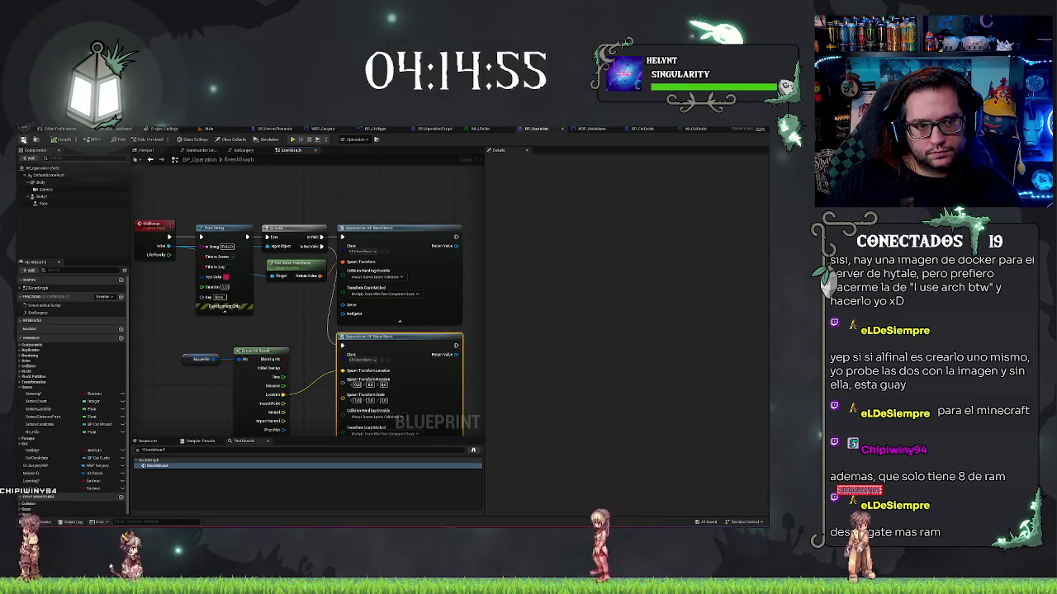
scroll(245, 270, down, 6)
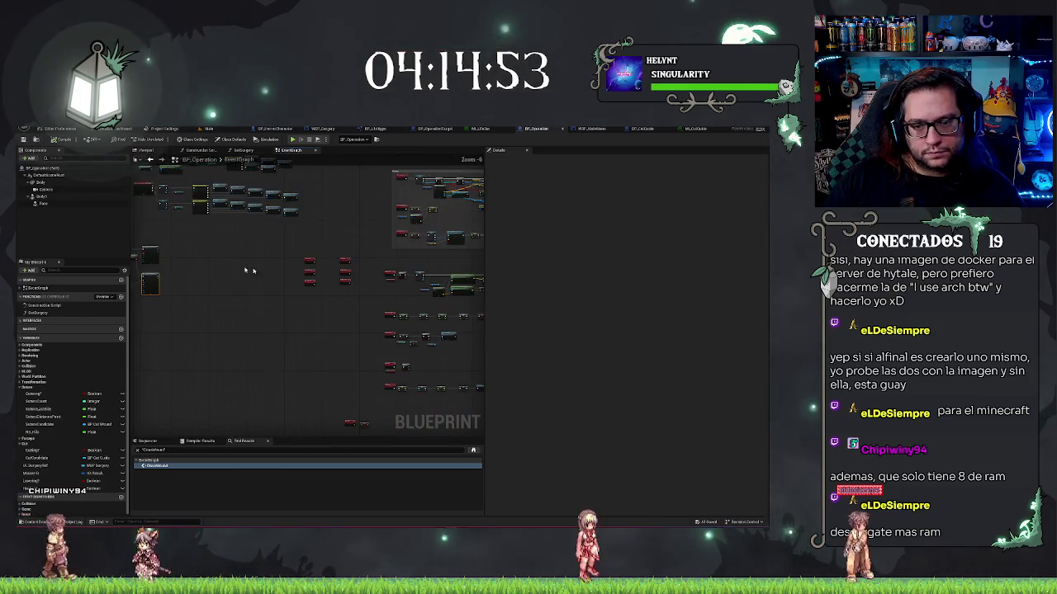
drag(245, 269, 145, 270)
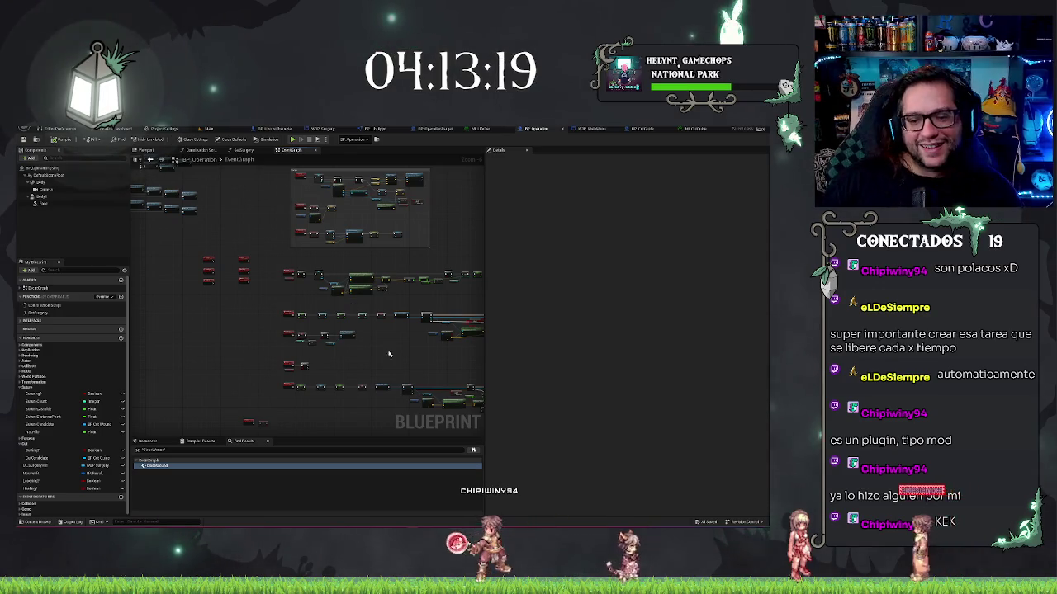
drag(335, 275, 275, 154)
Move the two lower-left graph nodes up and right, then return to the Main level.
scroll(206, 281, up, 5)
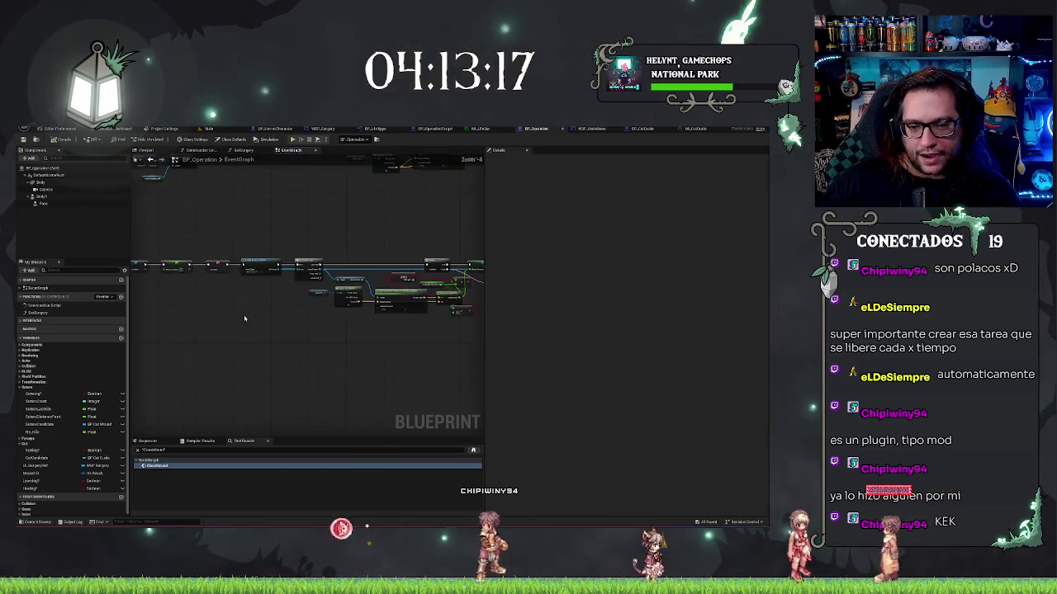
scroll(248, 350, up, 4)
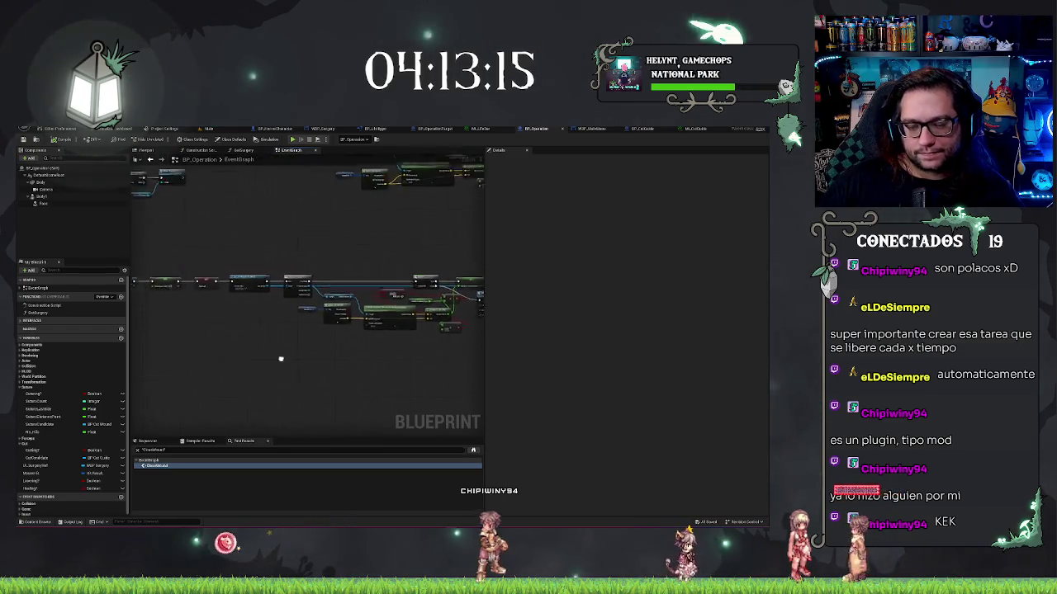
scroll(308, 339, up, 2)
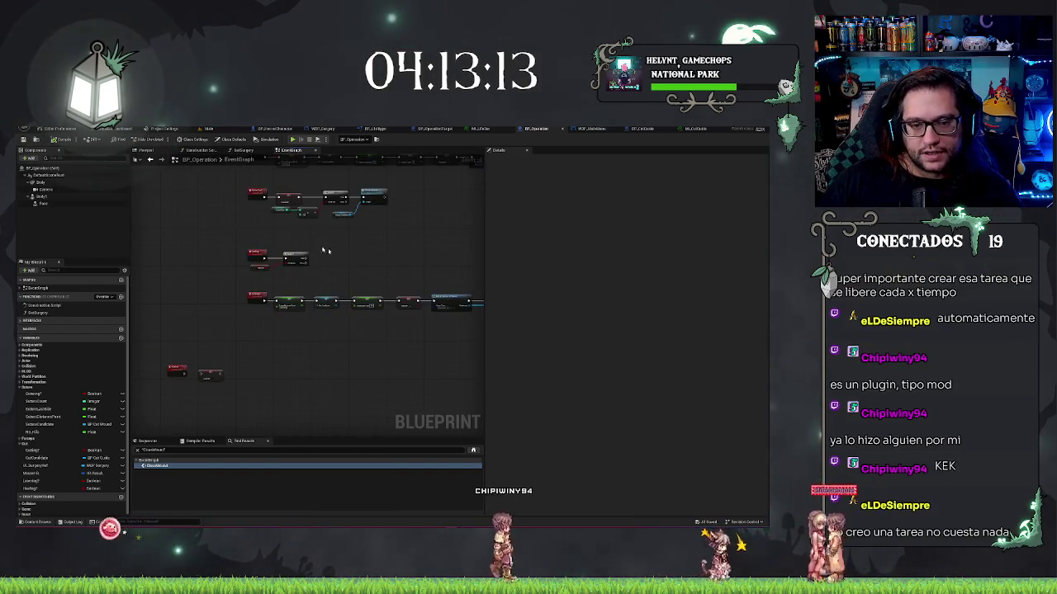
scroll(370, 259, up, 1)
mouse_move(370, 259)
mouse_down()
mouse_move(405, 283)
mouse_move(369, 358)
mouse_move(191, 253)
mouse_up()
drag(373, 367, 393, 271)
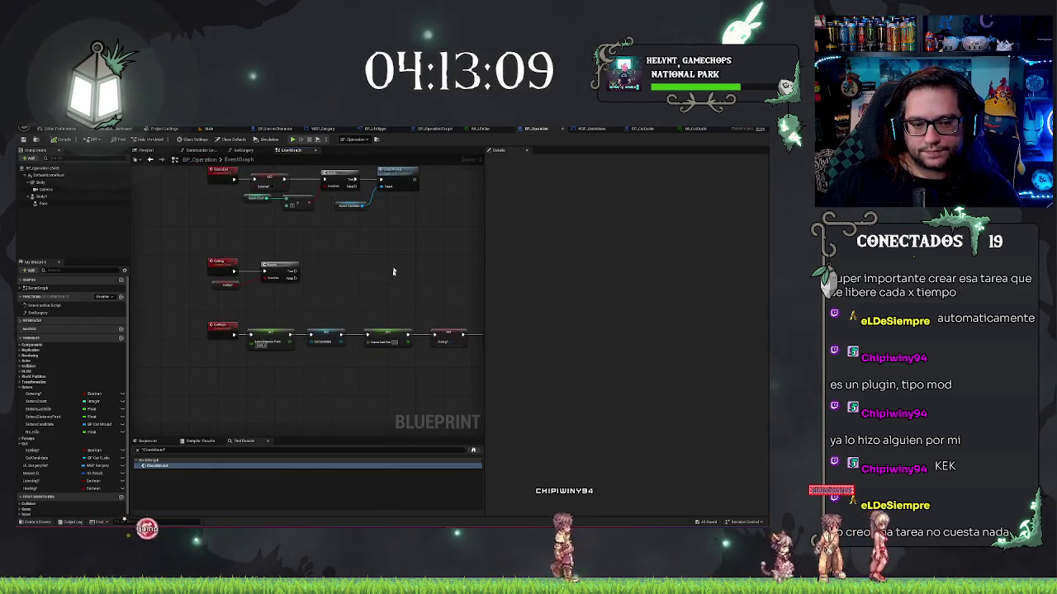
drag(290, 366, 368, 262)
drag(157, 304, 249, 363)
mouse_move(179, 328)
mouse_down()
mouse_move(311, 283)
mouse_move(312, 293)
mouse_up()
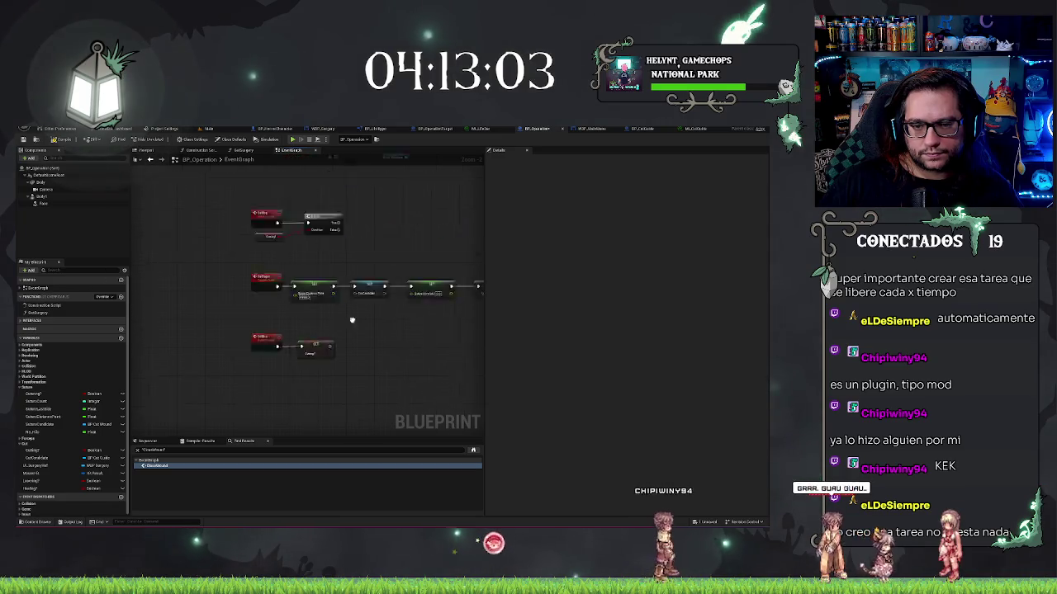
key(ctrl+z)
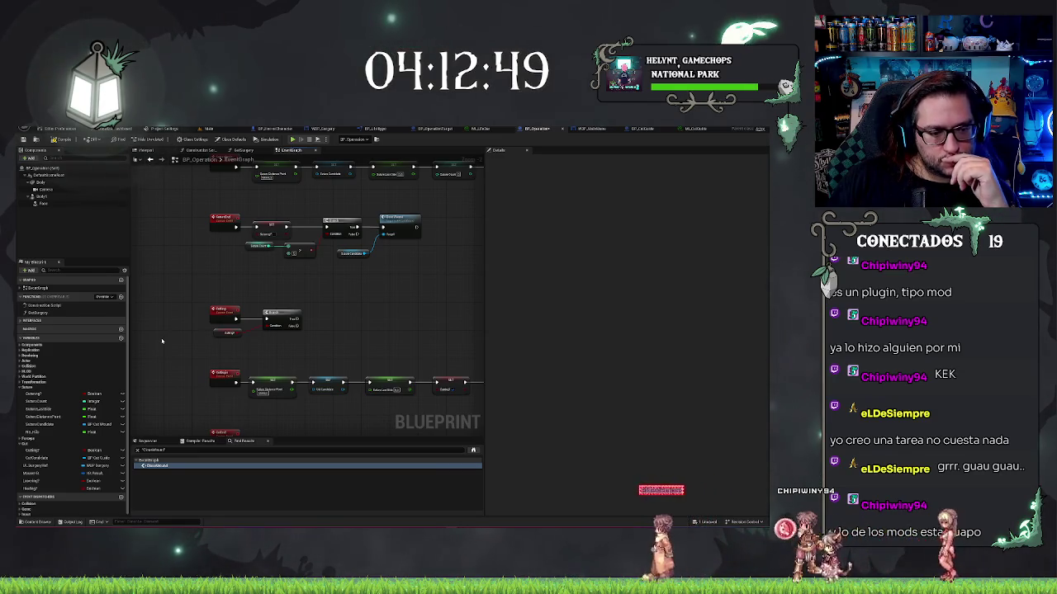
click(209, 129)
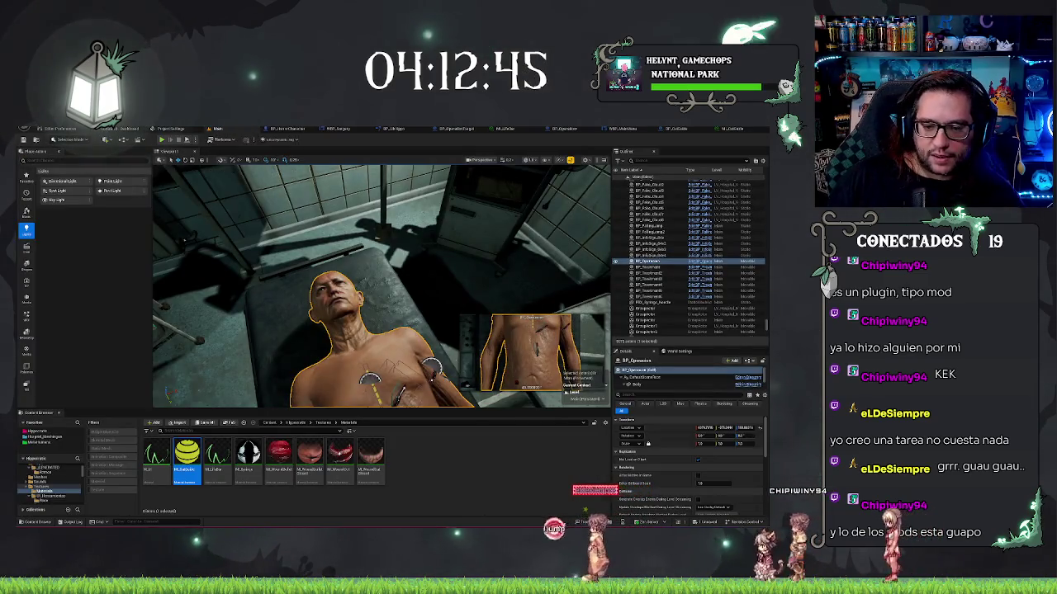
Replace the chest's cut guide actor with BP_CutWound chosen in the Content Browser.
click(388, 347)
key(f)
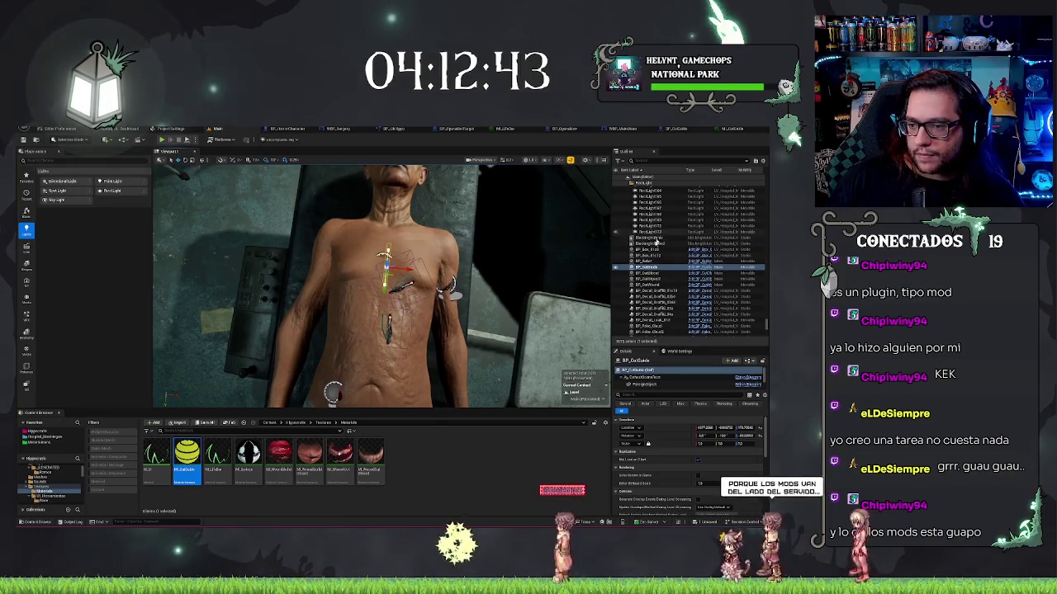
right_click(652, 281)
click(671, 287)
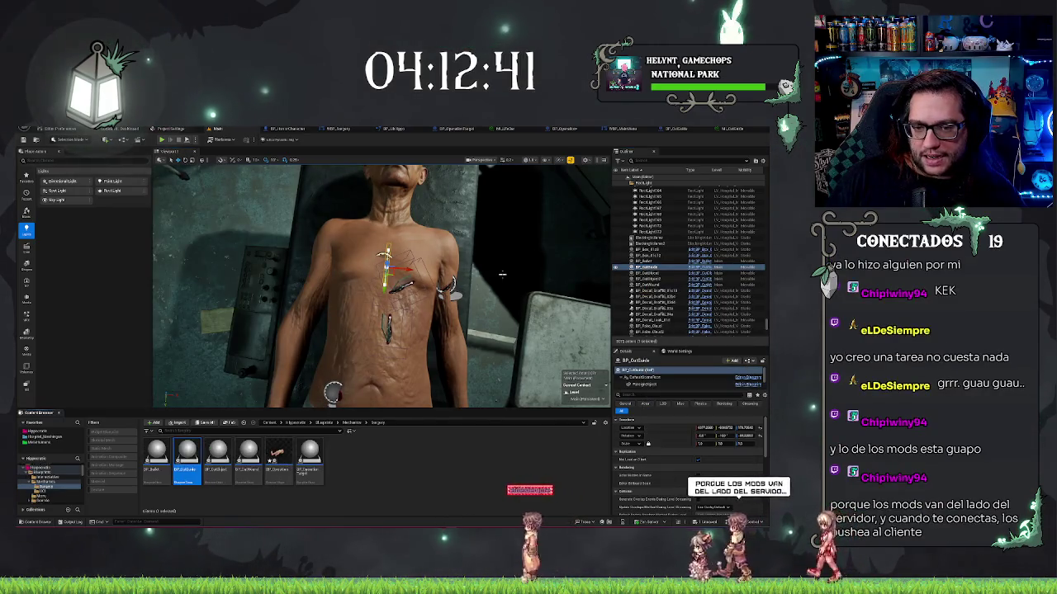
mouse_move(380, 298)
mouse_down()
mouse_move(339, 304)
mouse_move(310, 282)
mouse_up()
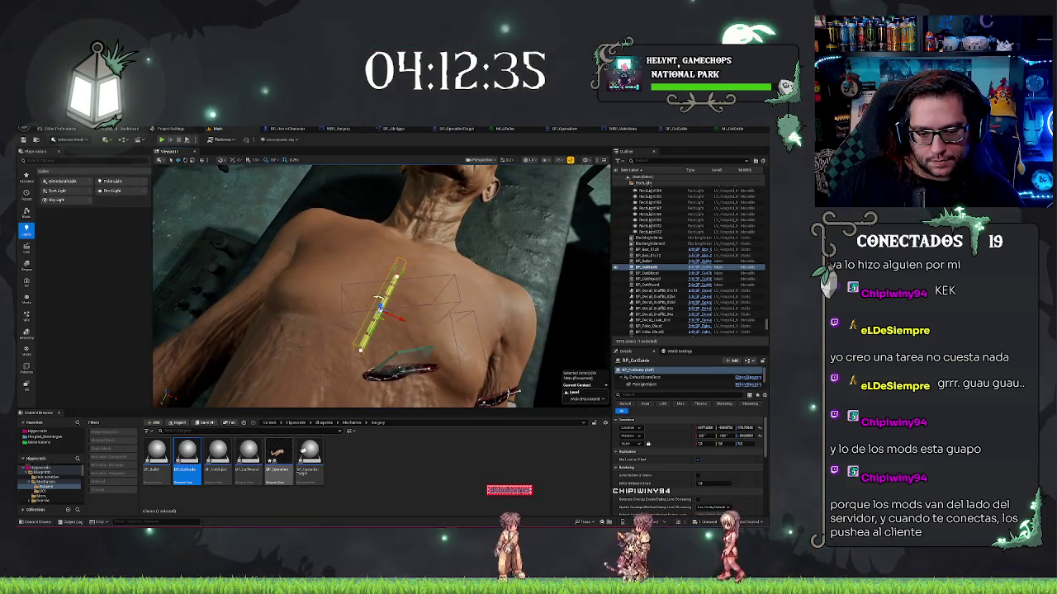
click(248, 458)
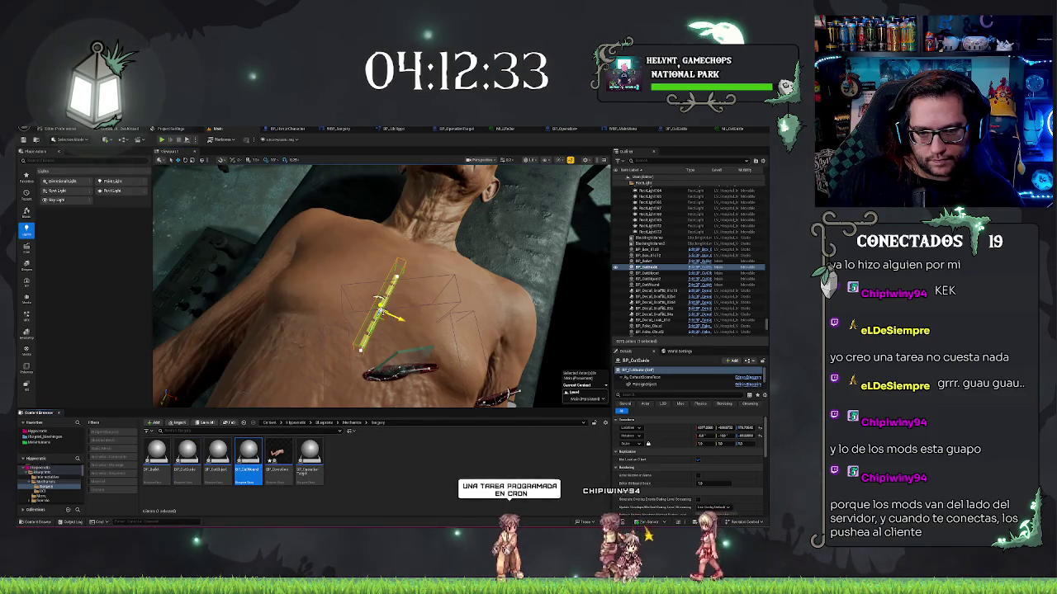
right_click(382, 301)
mouse_move(446, 355)
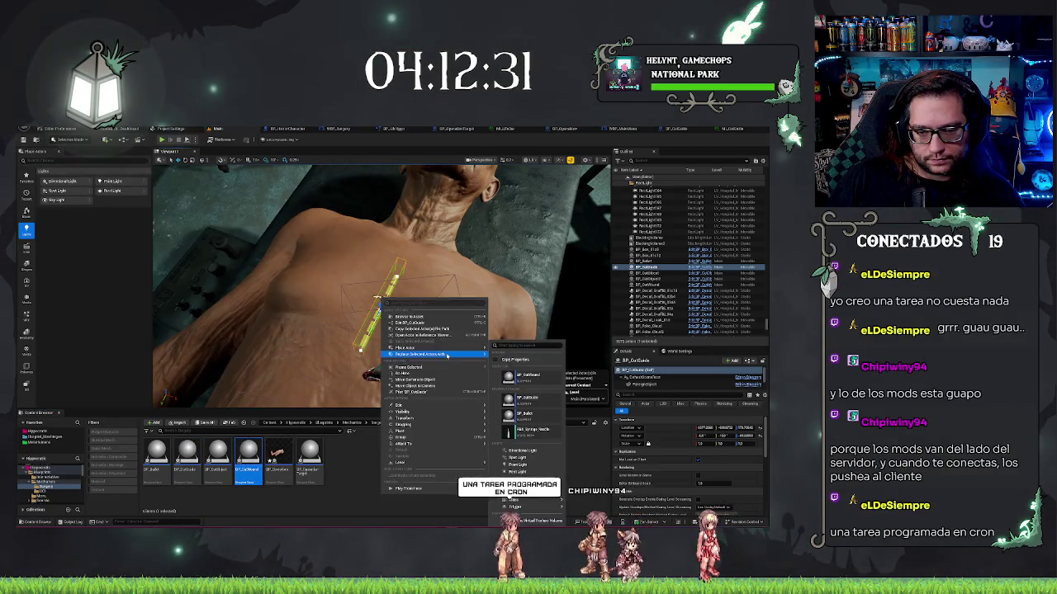
click(540, 380)
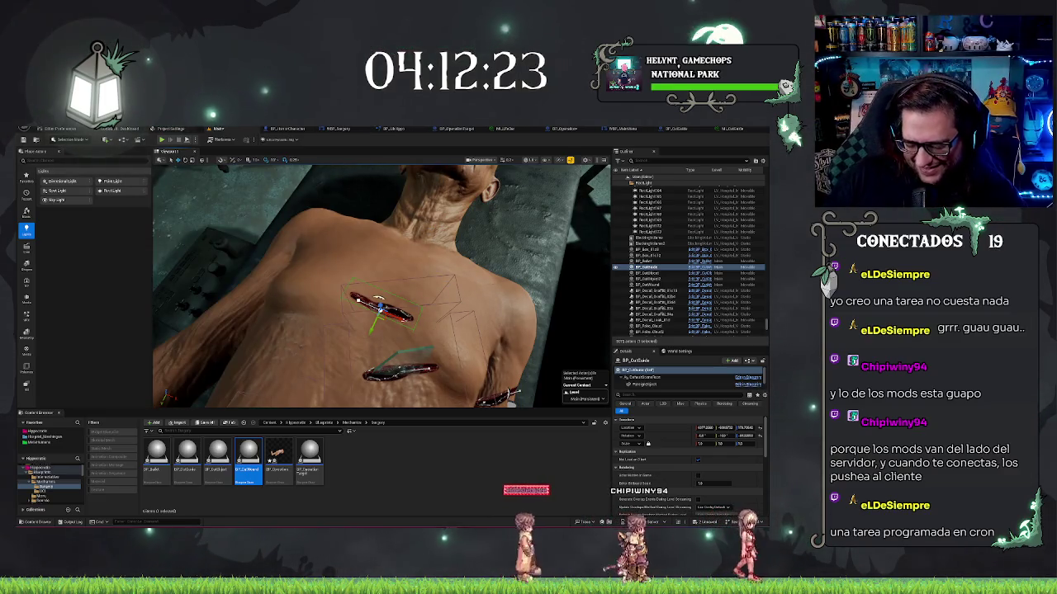
Toggle undo/redo to compare the wound with the guide, keeping the original guide.
key(ctrl+z)
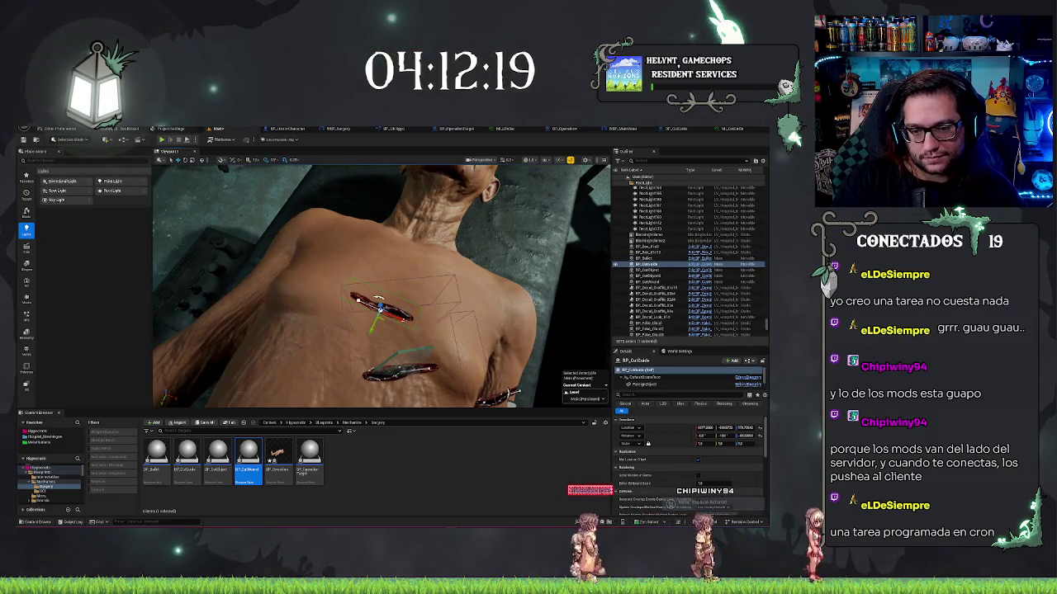
key(ctrl+z)
key(ctrl+y)
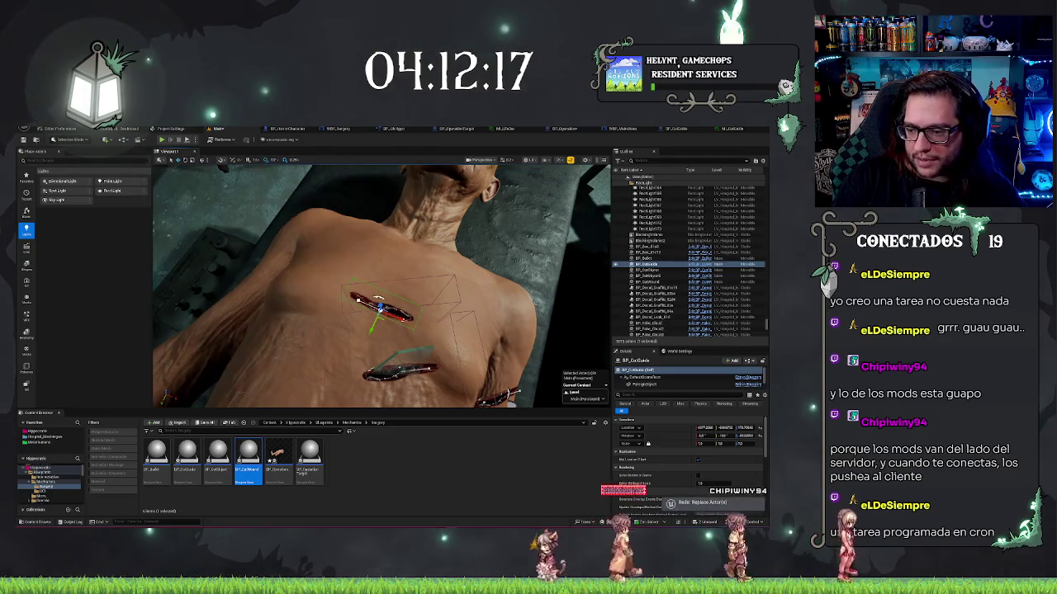
key(ctrl+z)
key(ctrl+y)
key(ctrl+z)
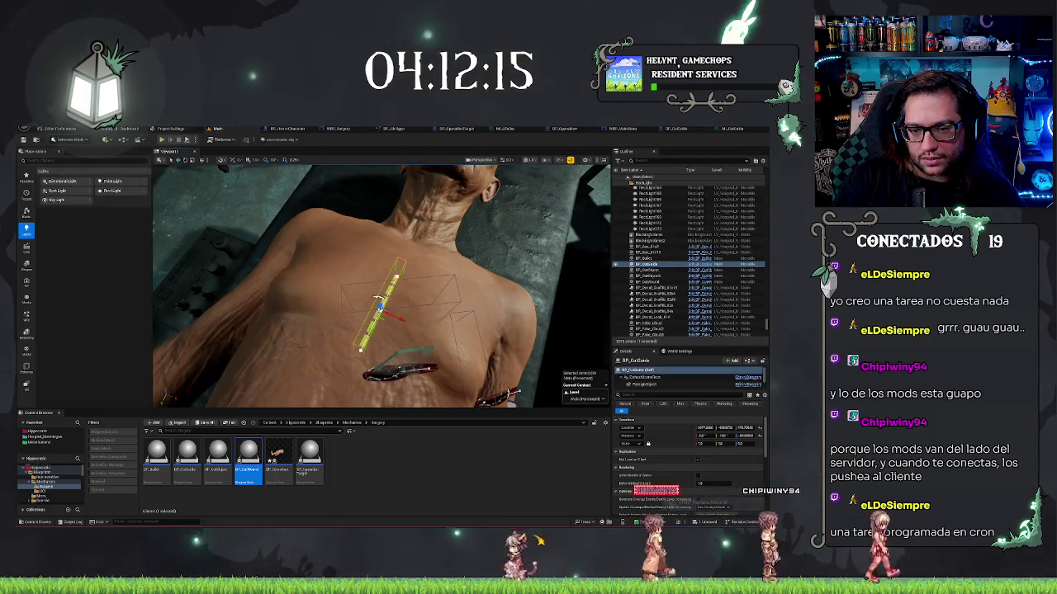
key(ctrl+y)
key(ctrl+z)
key(ctrl+y)
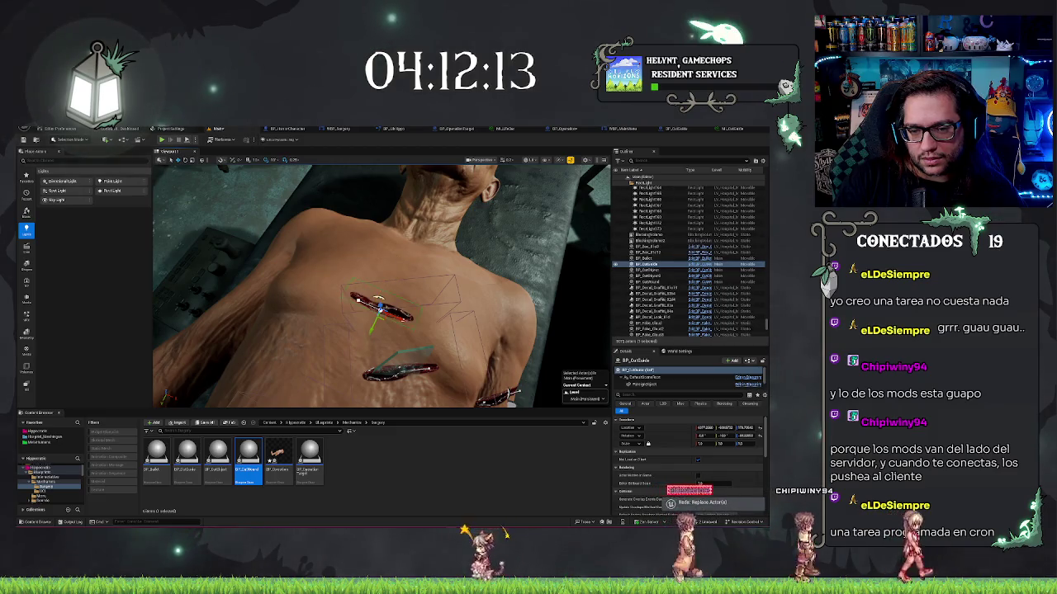
key(ctrl+z)
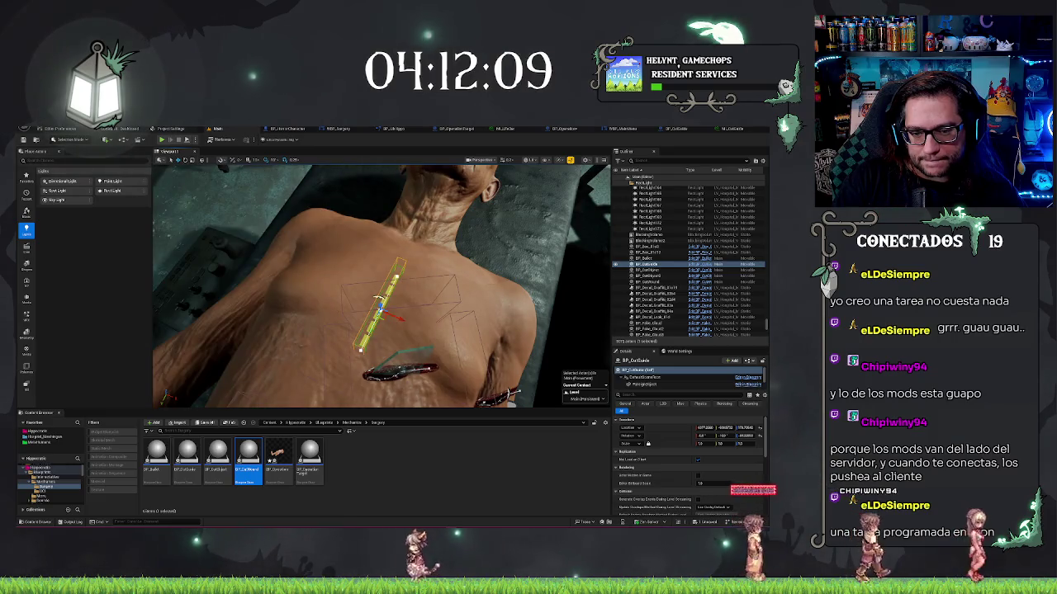
key(ctrl+y)
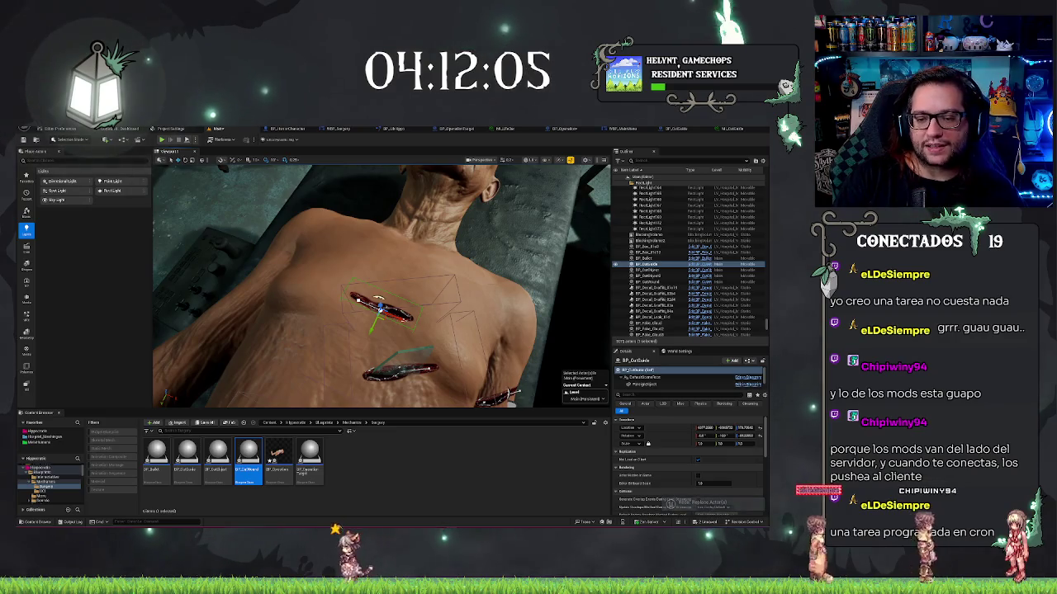
key(ctrl+z)
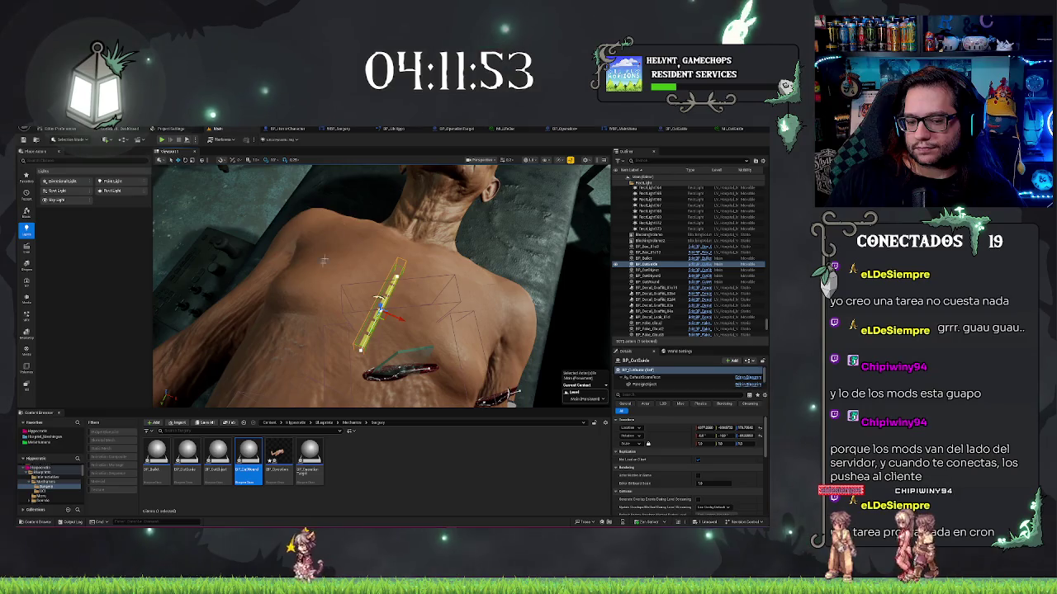
key(ctrl+y)
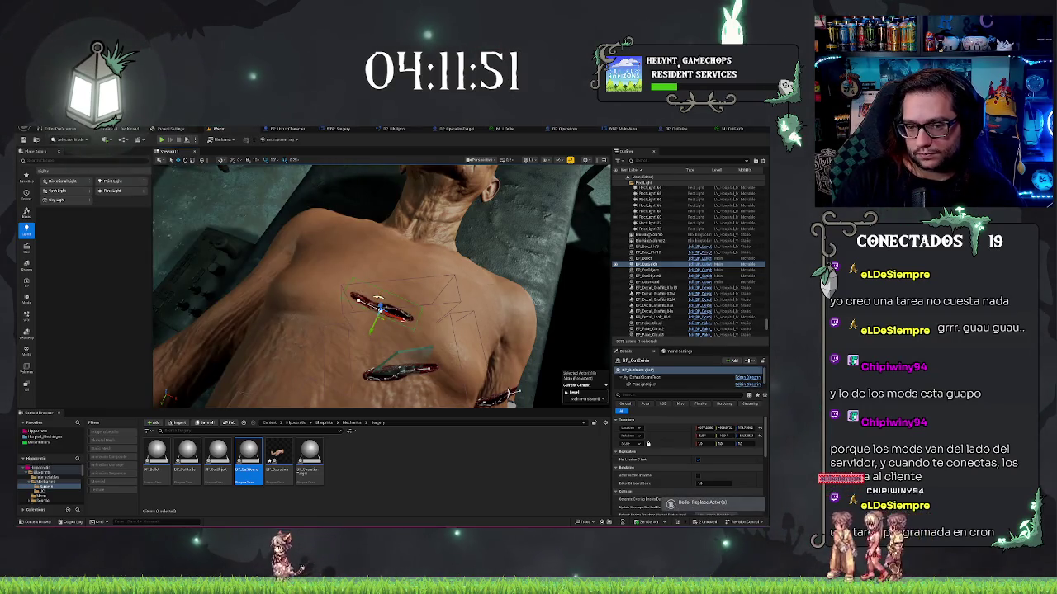
key(ctrl+z)
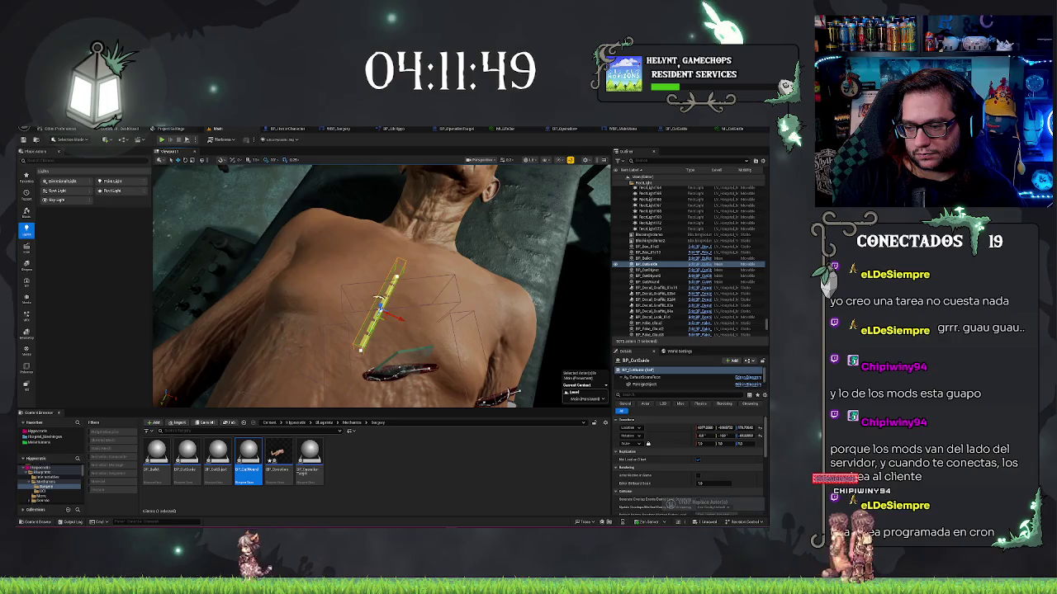
key(ctrl+y)
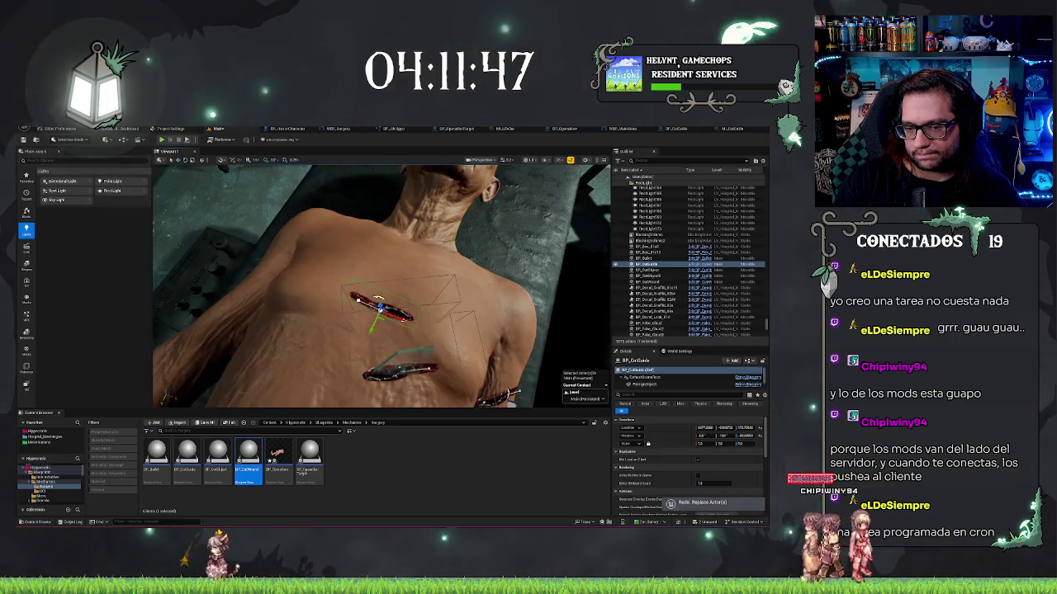
key(ctrl+z)
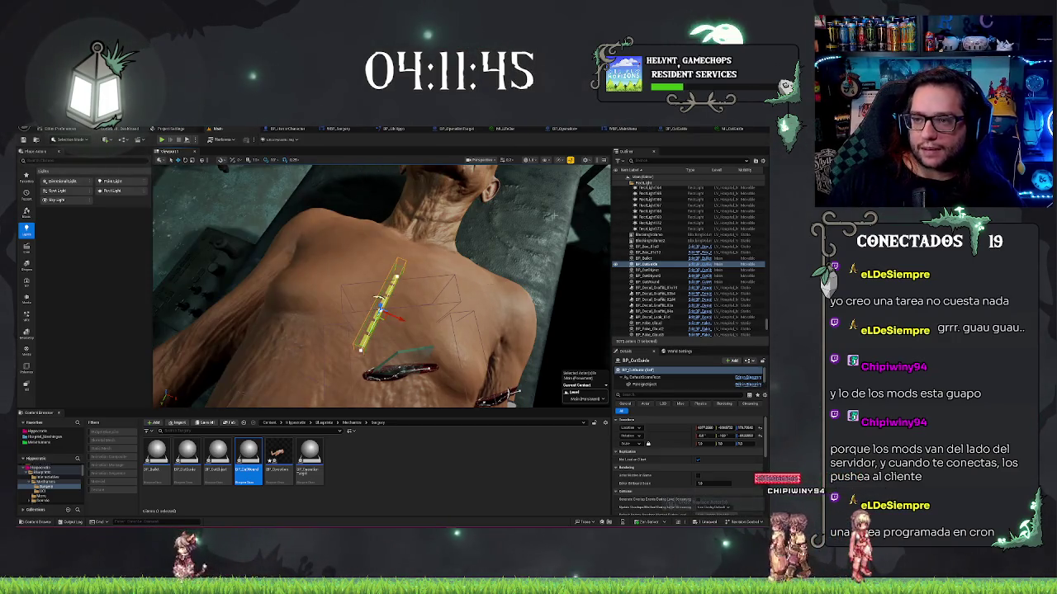
click(675, 128)
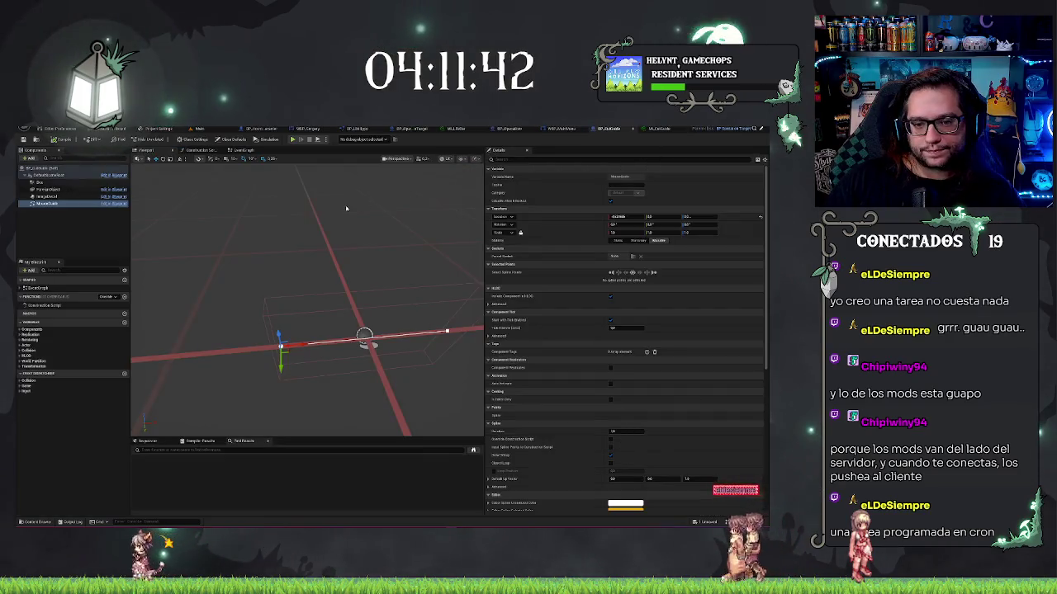
Select the Box through MouseGuide components and view the box from the front.
click(61, 183)
shift+click(66, 204)
scroll(427, 187, down, 5)
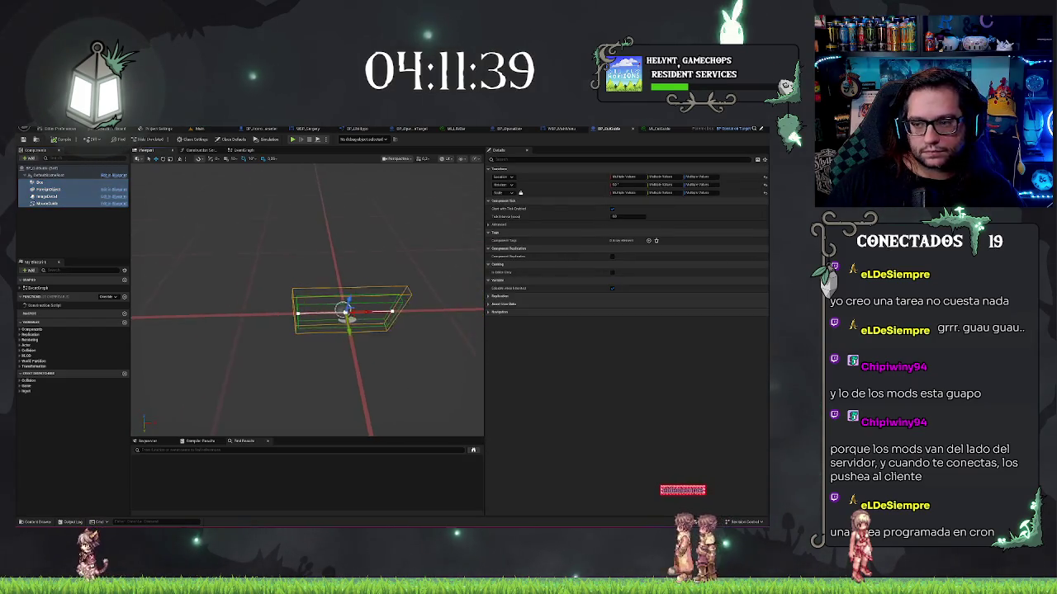
drag(347, 314, 306, 322)
click(63, 208)
click(63, 205)
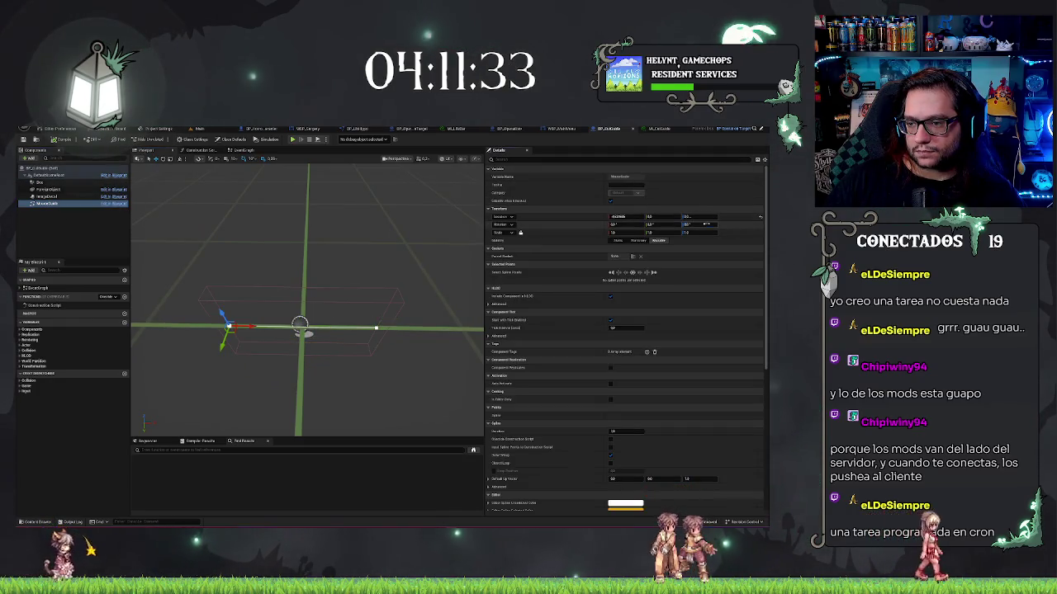
mouse_move(330, 330)
mouse_down()
mouse_move(305, 330)
mouse_move(347, 330)
mouse_up()
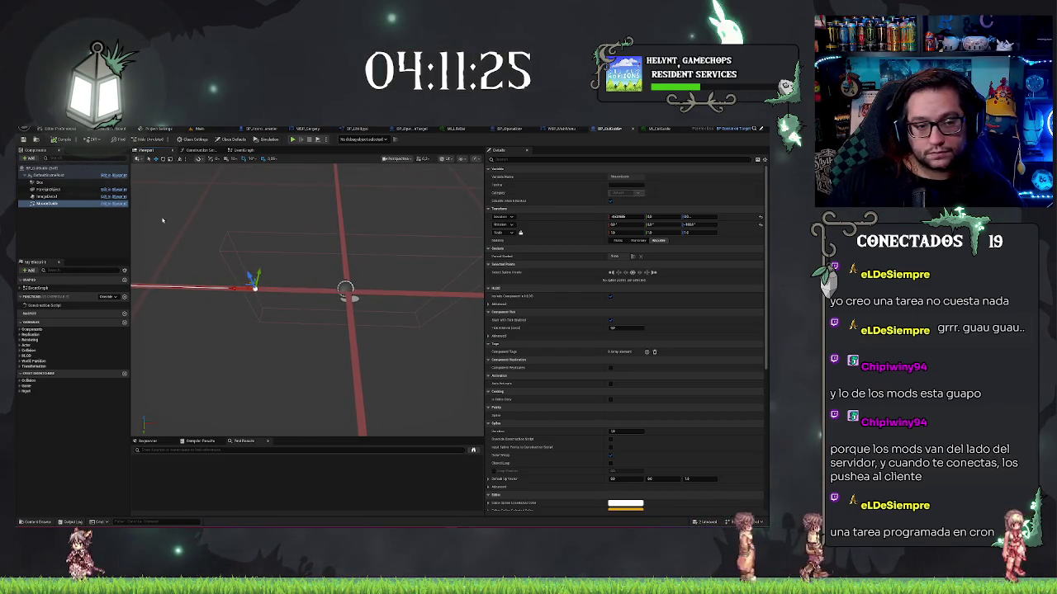
Give the decal component a new Rotation value and check it in the viewport.
click(61, 198)
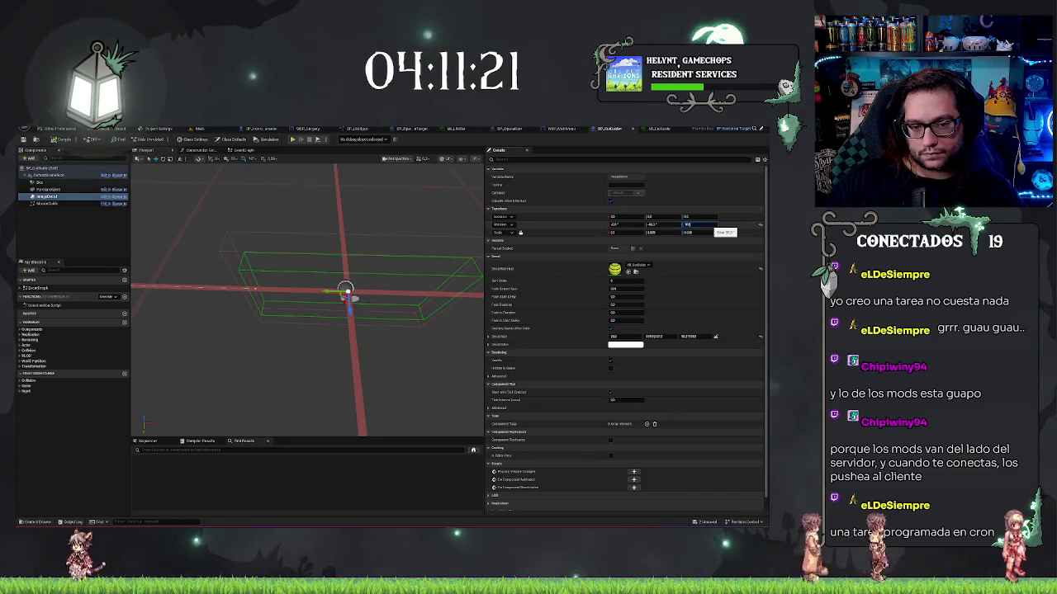
key(Return)
drag(426, 241, 350, 250)
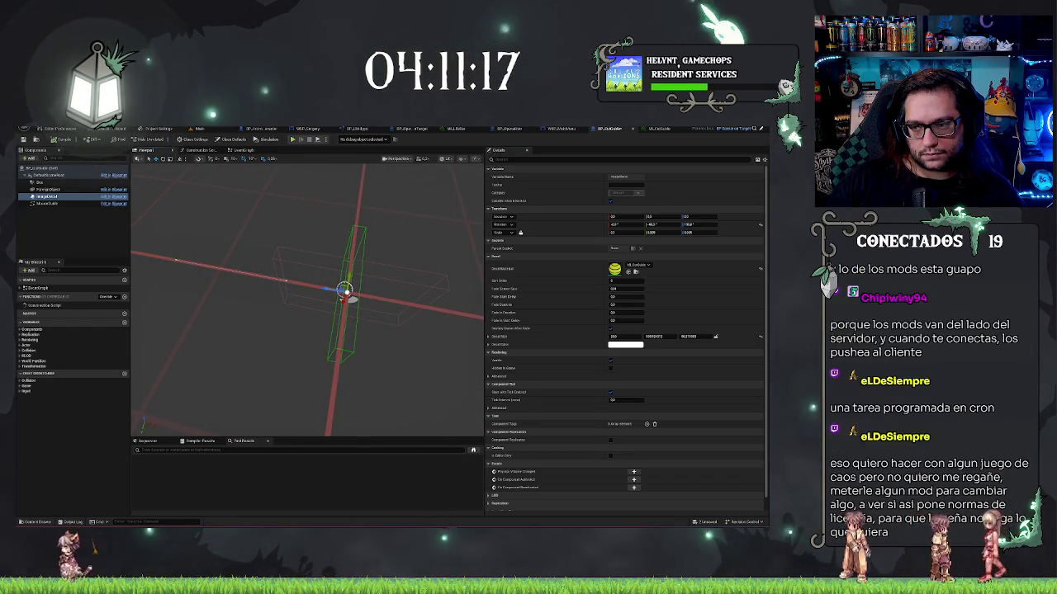
drag(351, 250, 407, 277)
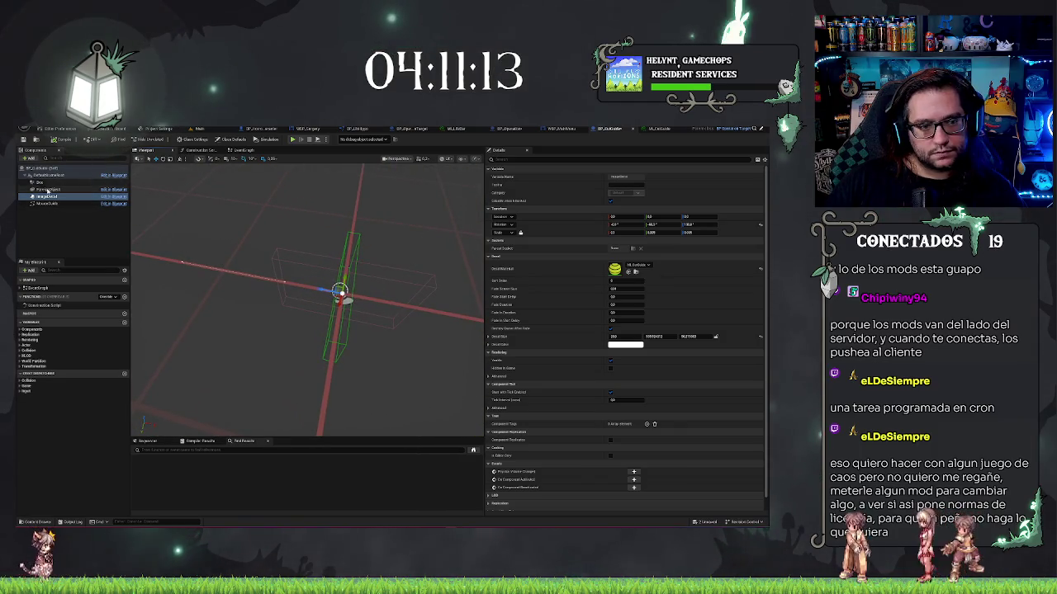
Compare the Box, ForeignObject and ImageDecal components' settings.
click(406, 276)
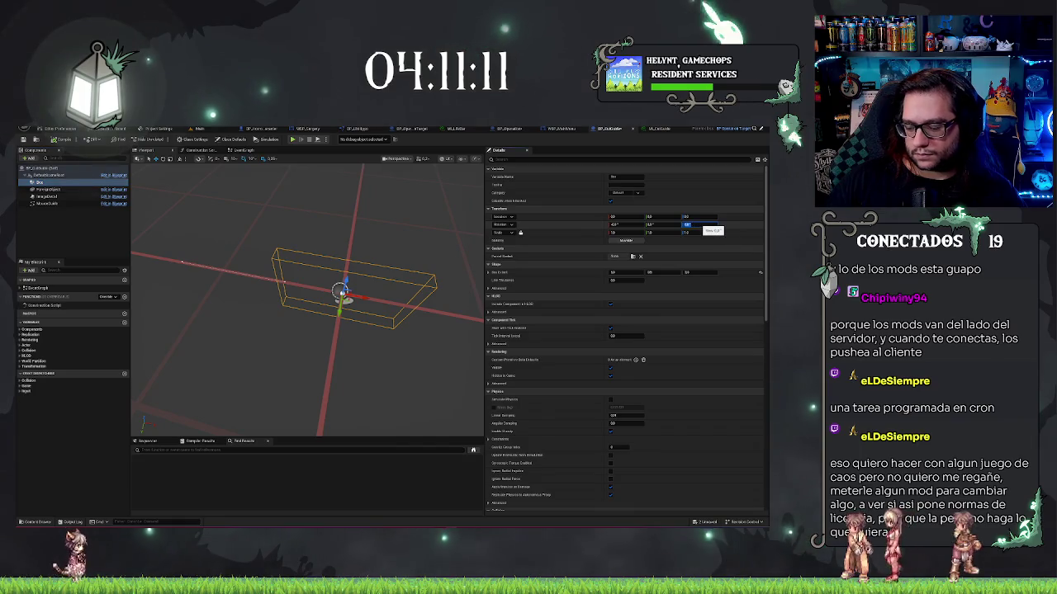
mouse_move(451, 215)
mouse_down()
mouse_move(371, 232)
mouse_move(449, 216)
mouse_up()
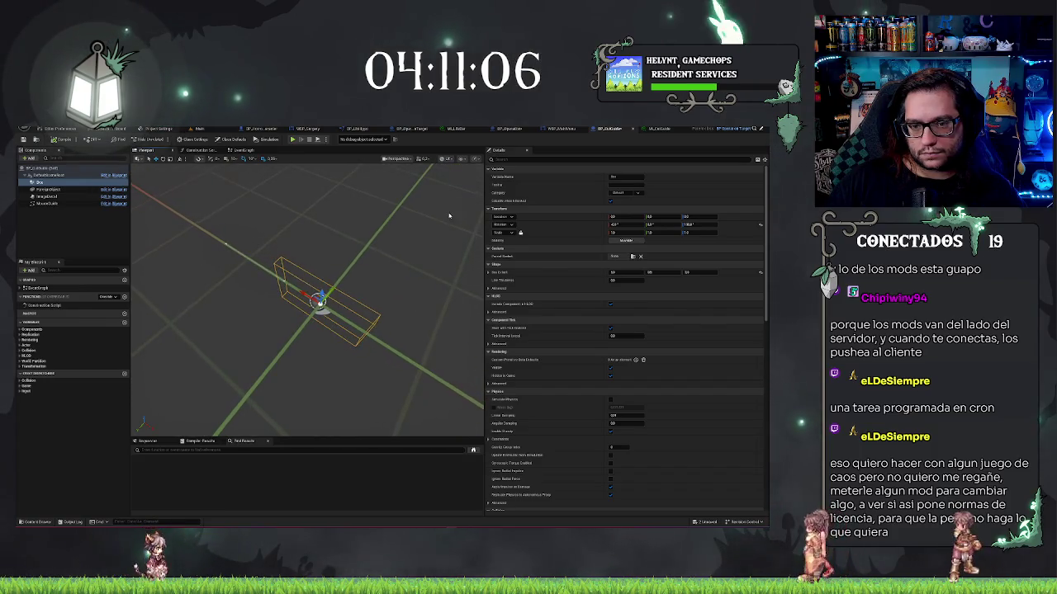
click(95, 235)
click(56, 198)
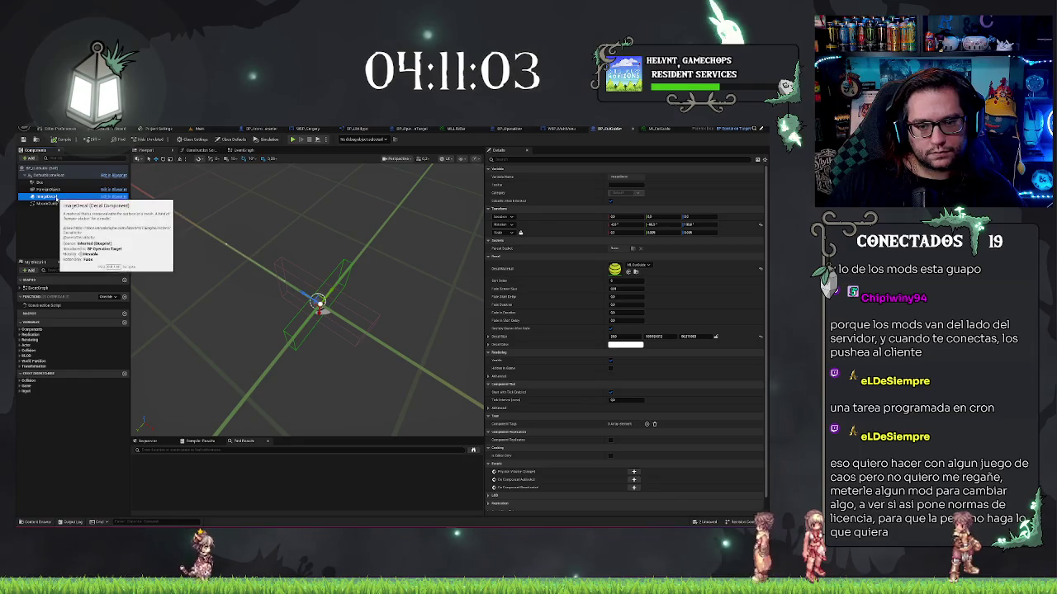
click(51, 190)
click(54, 197)
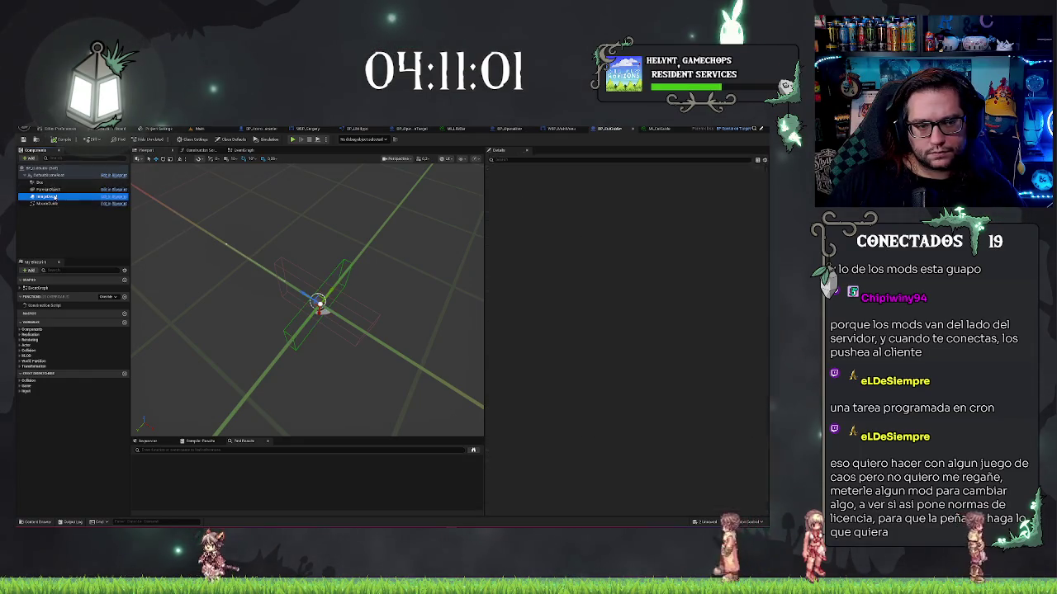
click(51, 190)
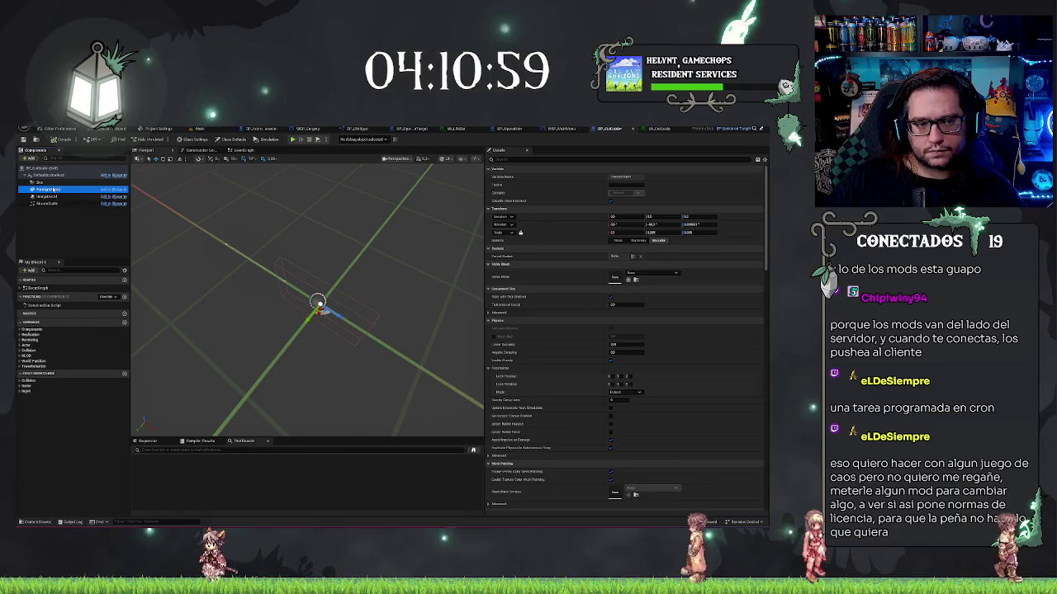
Review the MouseGuide, Box and ImageDecal components along the spline, then switch back to the level.
click(50, 203)
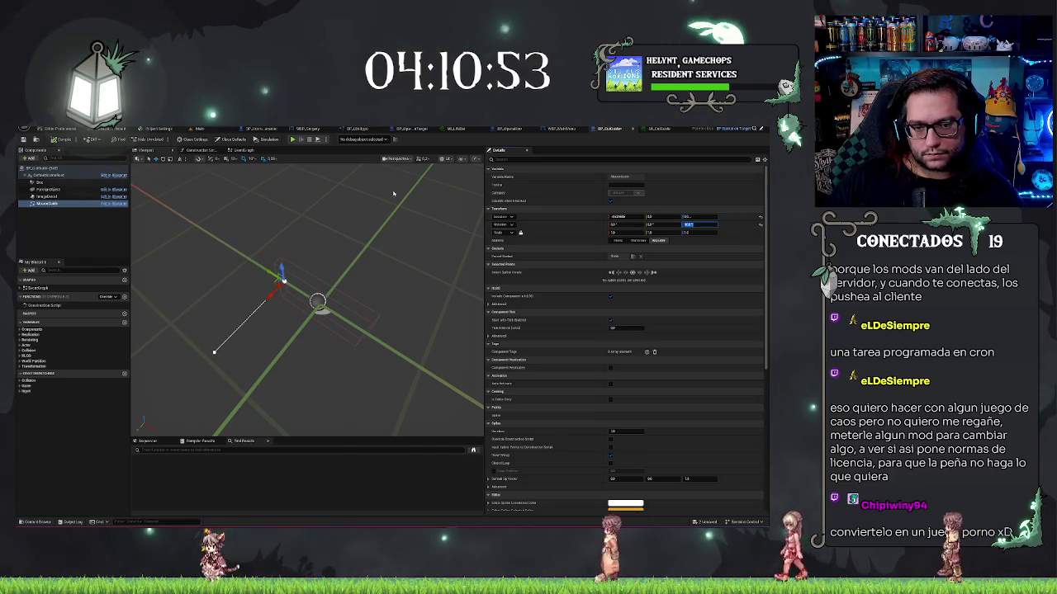
click(39, 182)
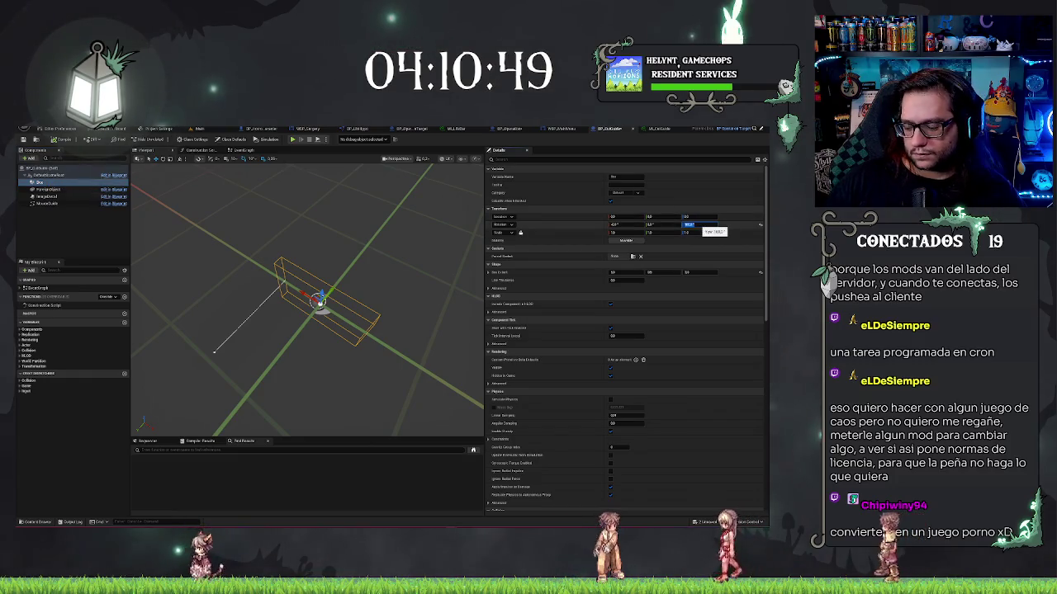
click(70, 204)
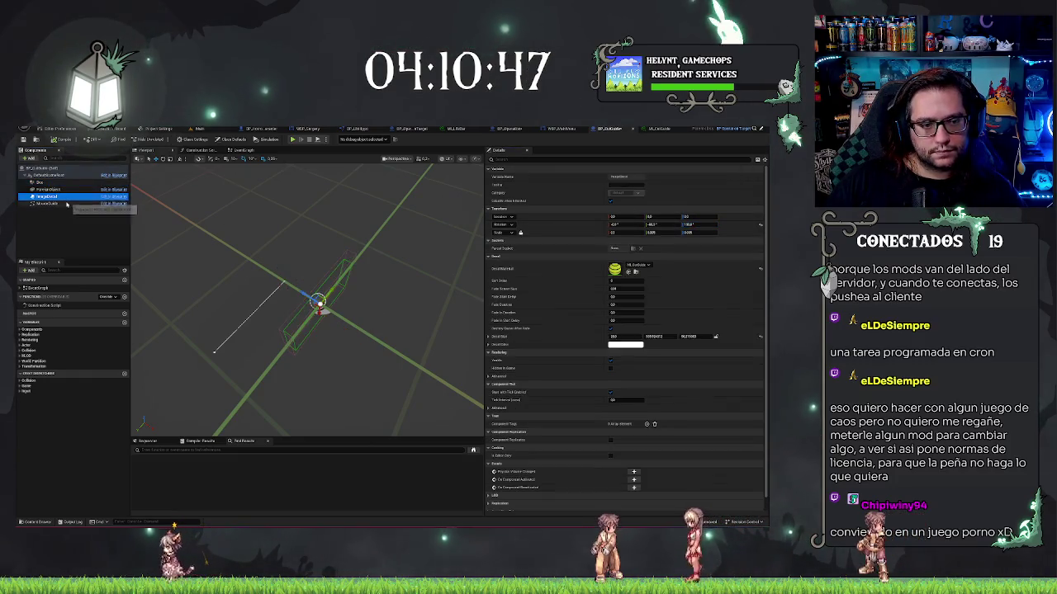
mouse_move(306, 297)
mouse_down()
mouse_move(372, 301)
mouse_move(347, 247)
mouse_move(312, 285)
mouse_move(322, 264)
mouse_move(337, 281)
mouse_up()
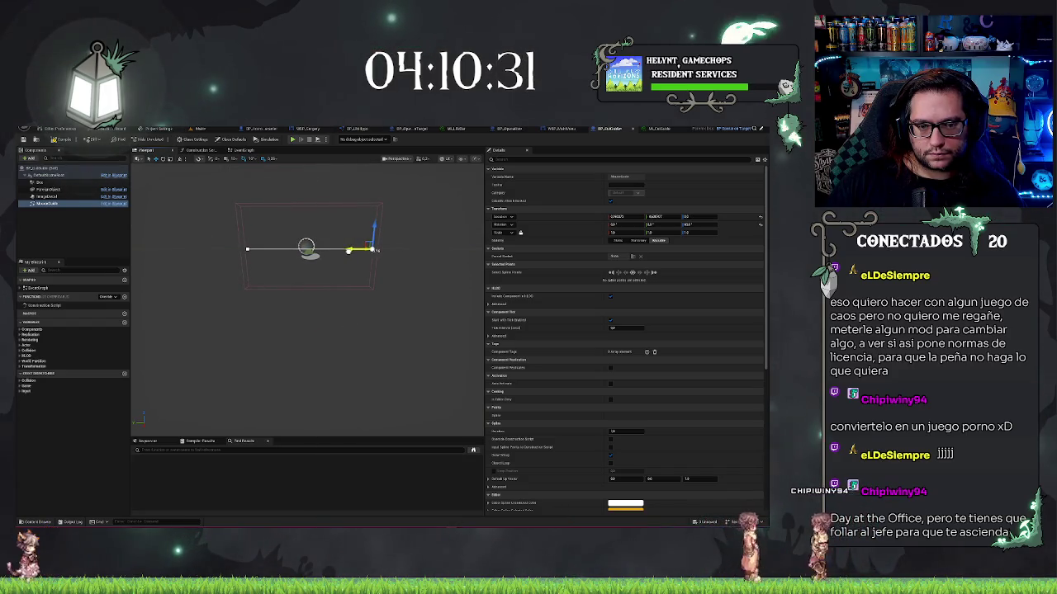
mouse_move(361, 298)
mouse_down()
mouse_move(370, 271)
mouse_move(363, 288)
mouse_up()
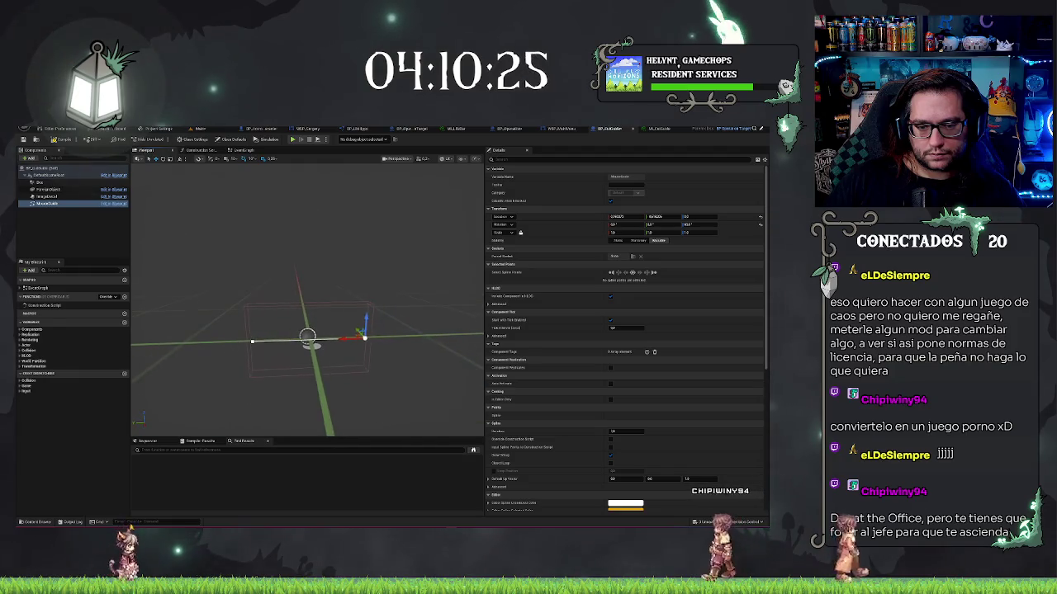
click(40, 190)
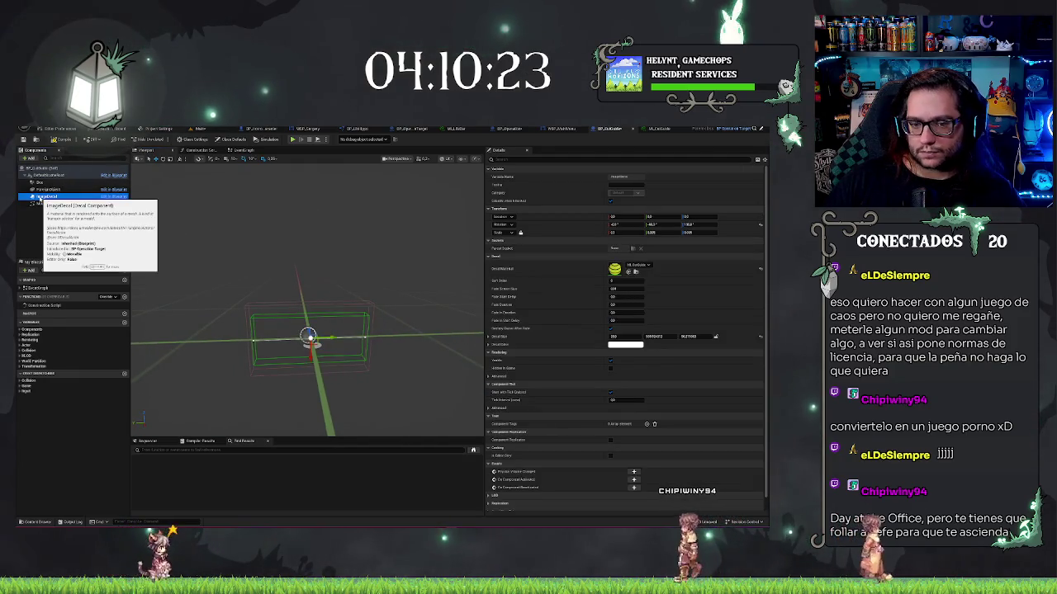
key(Up)
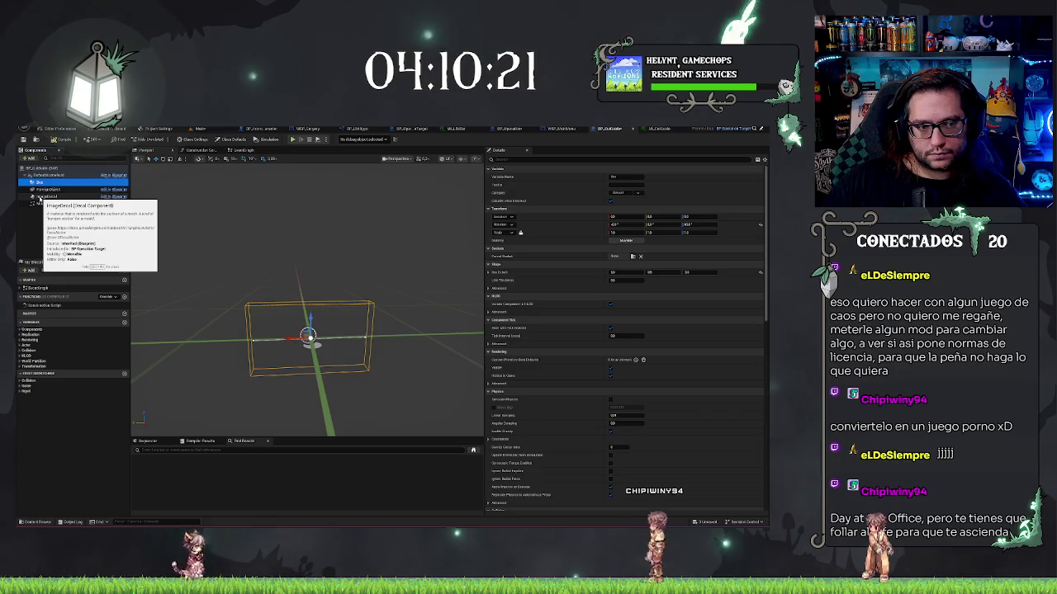
key(alt+Tab)
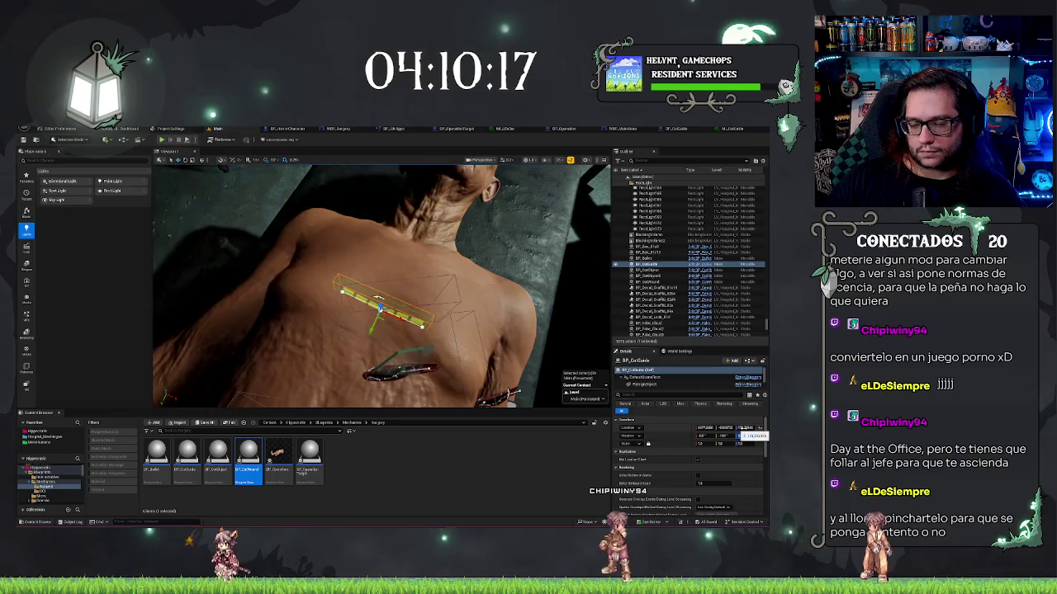
Set the wound blueprint's Rotation Z to 90, frame it, and deselect to view the guide.
text(90)
key(Return)
click(741, 436)
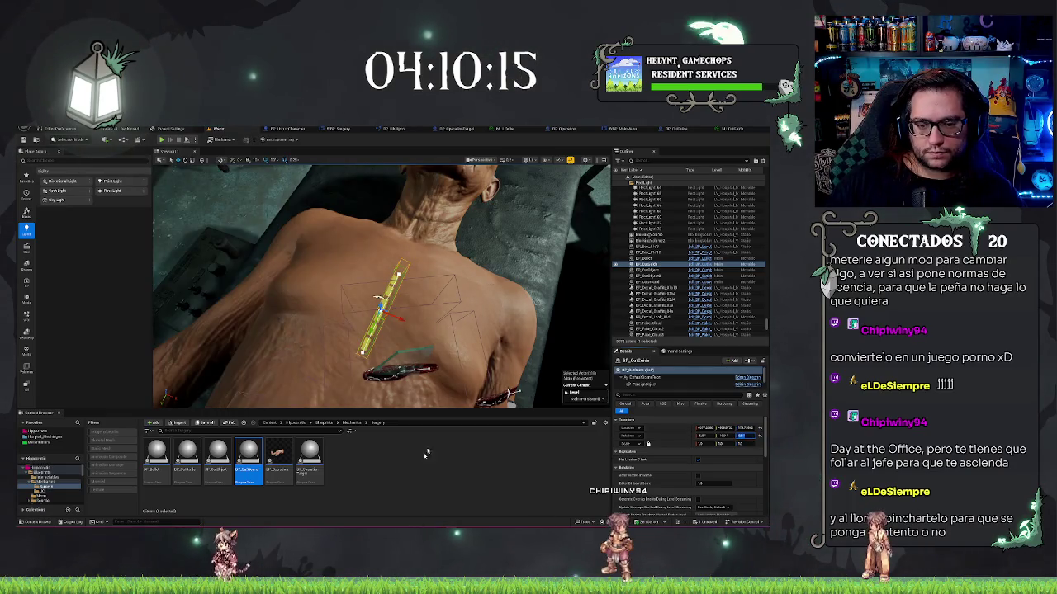
key(f)
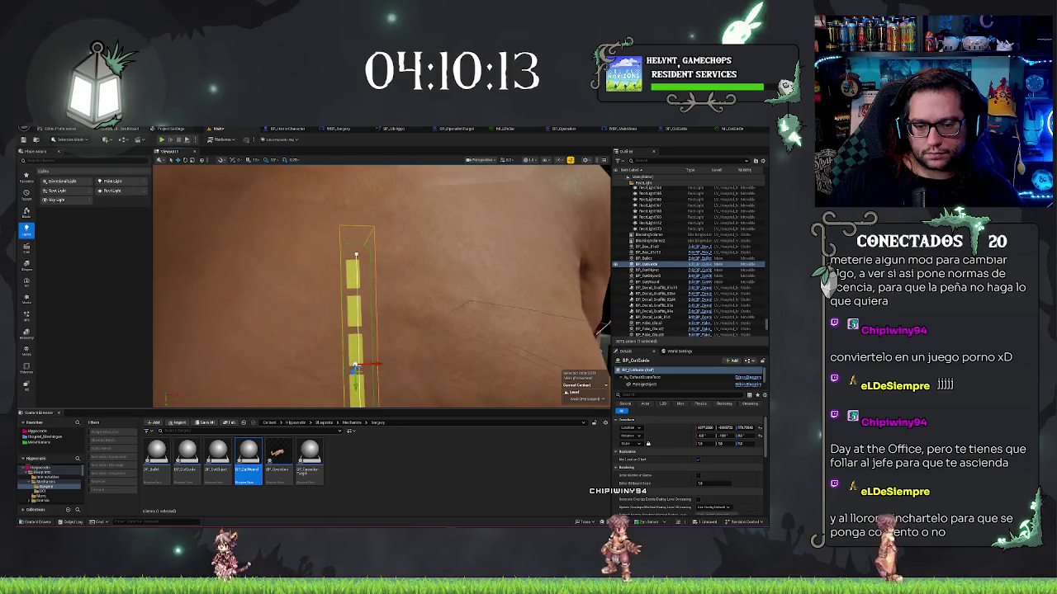
scroll(380, 285, down, 3)
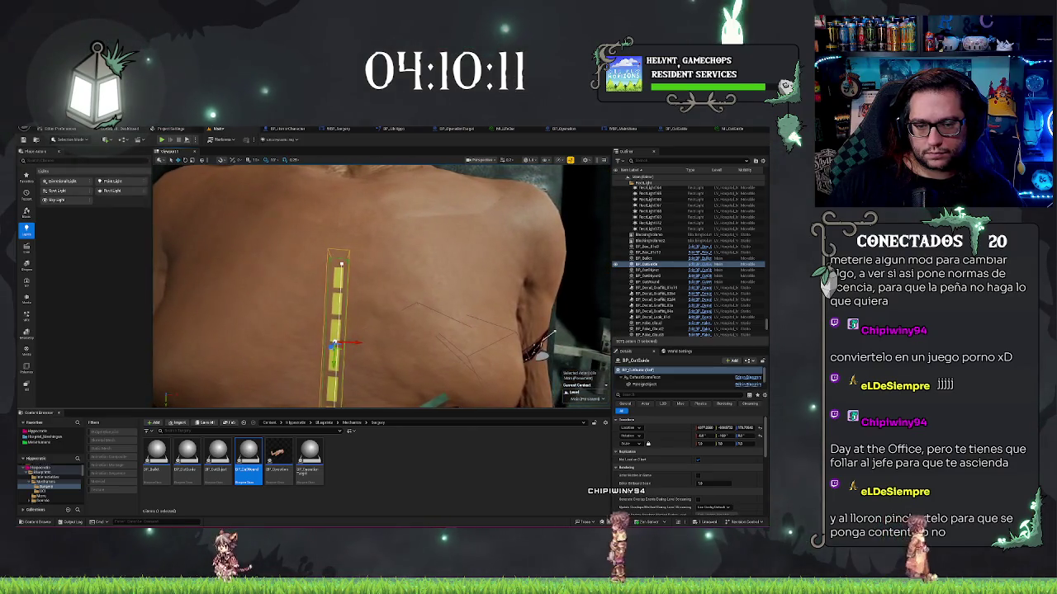
scroll(380, 285, down, 5)
mouse_move(379, 285)
mouse_down()
mouse_move(406, 246)
mouse_move(388, 279)
mouse_move(414, 283)
mouse_move(409, 248)
mouse_move(420, 260)
mouse_up()
key(Escape)
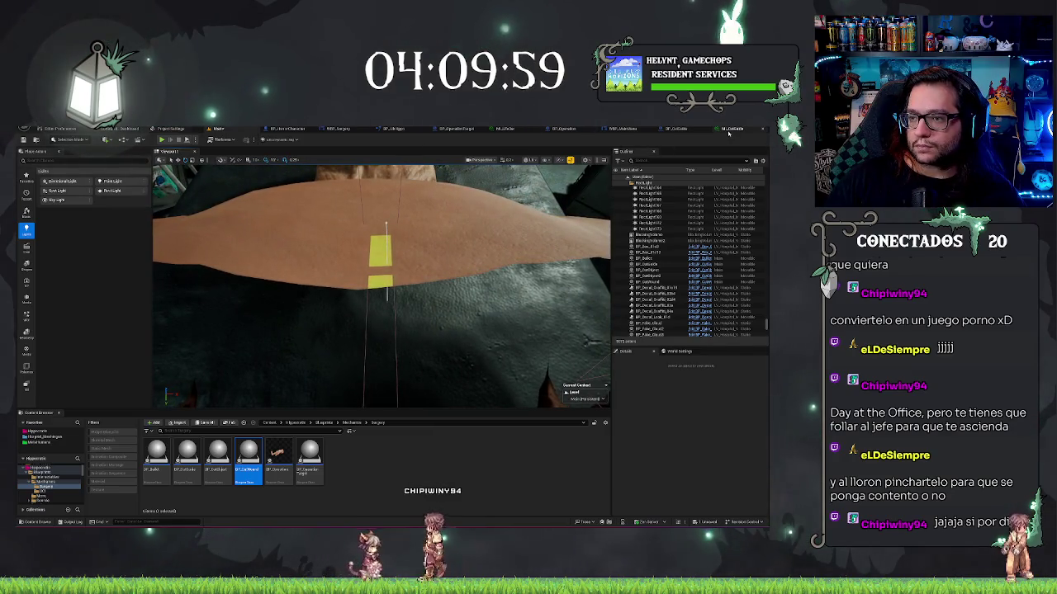
click(730, 129)
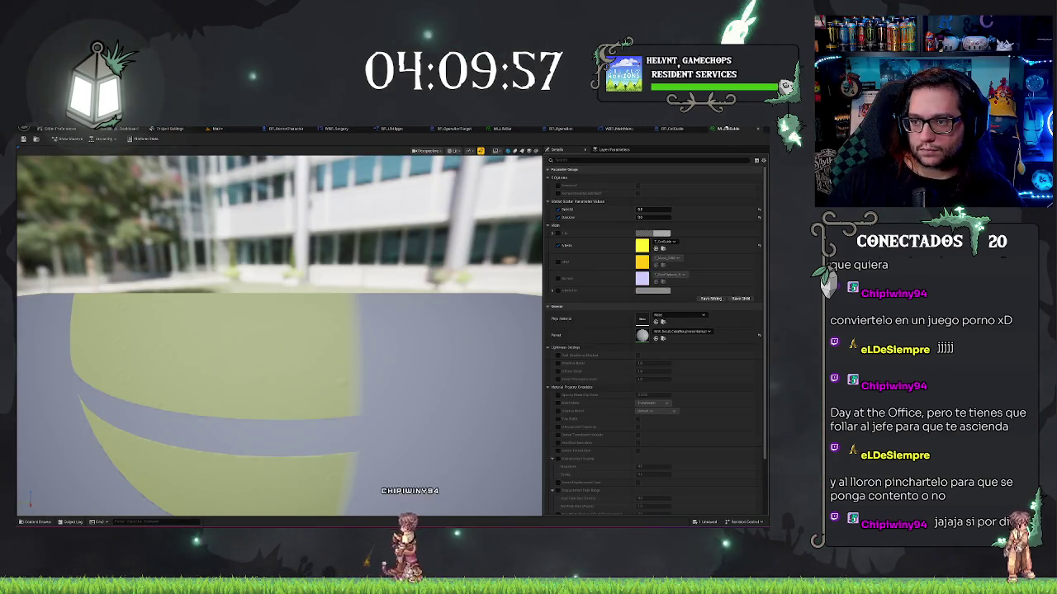
click(707, 129)
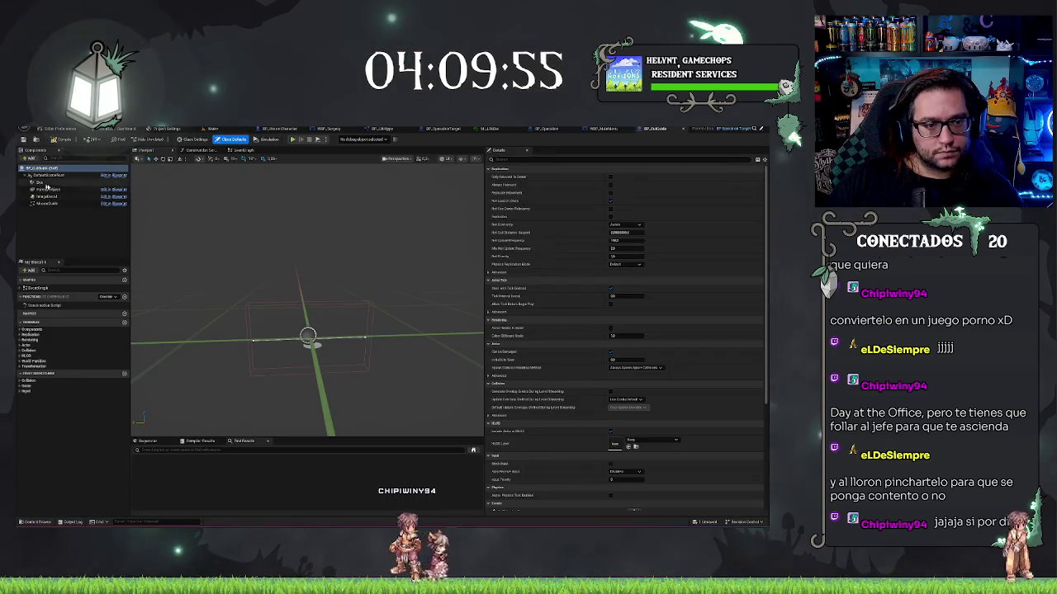
double_click(49, 203)
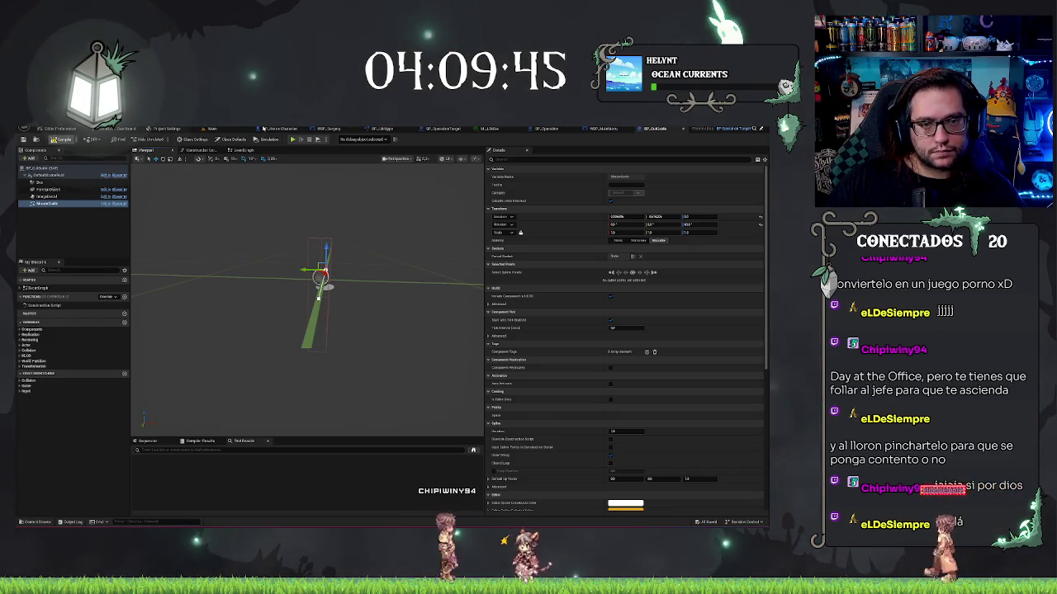
click(213, 128)
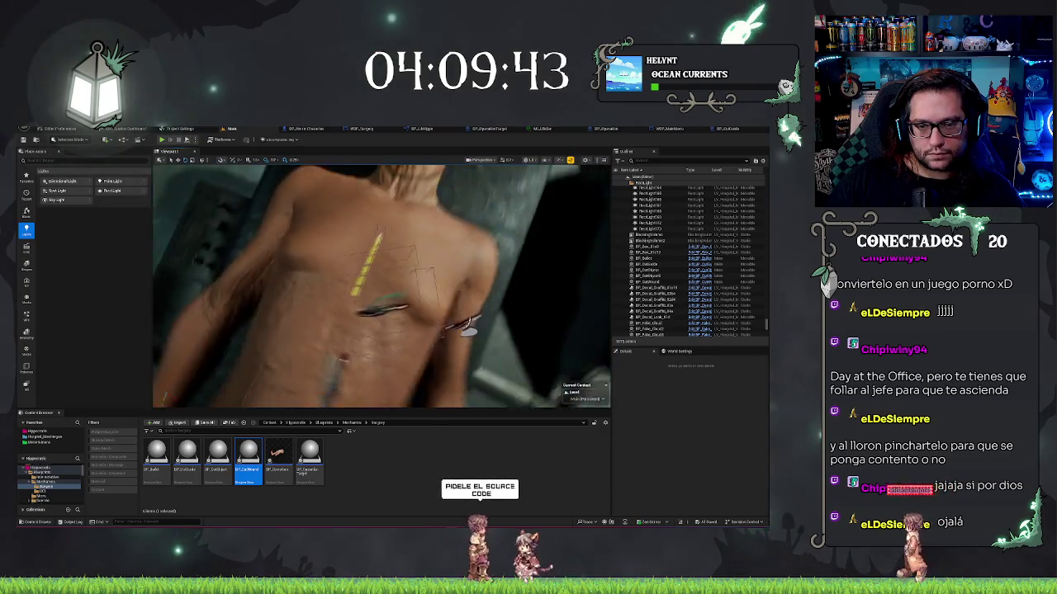
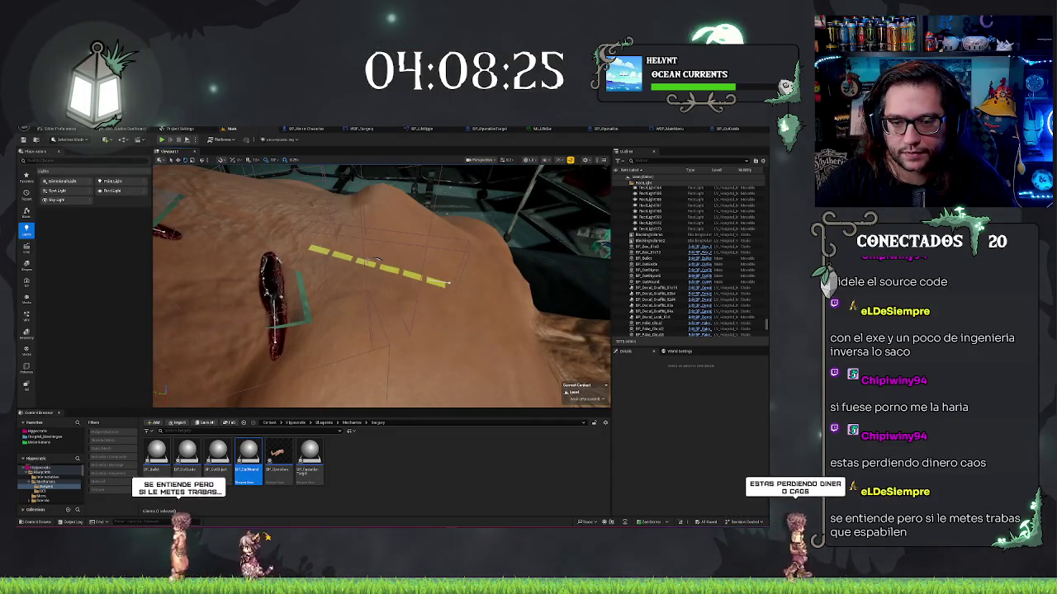
Select the yellow cut guide actor on the arm and orbit the camera to view it from several angles.
click(378, 259)
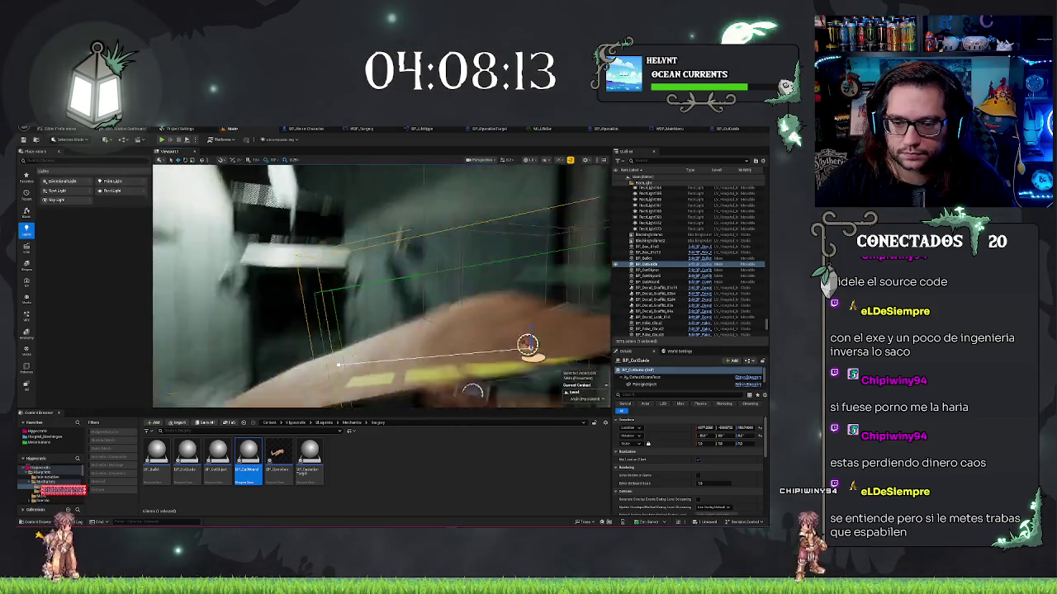
drag(382, 224, 419, 322)
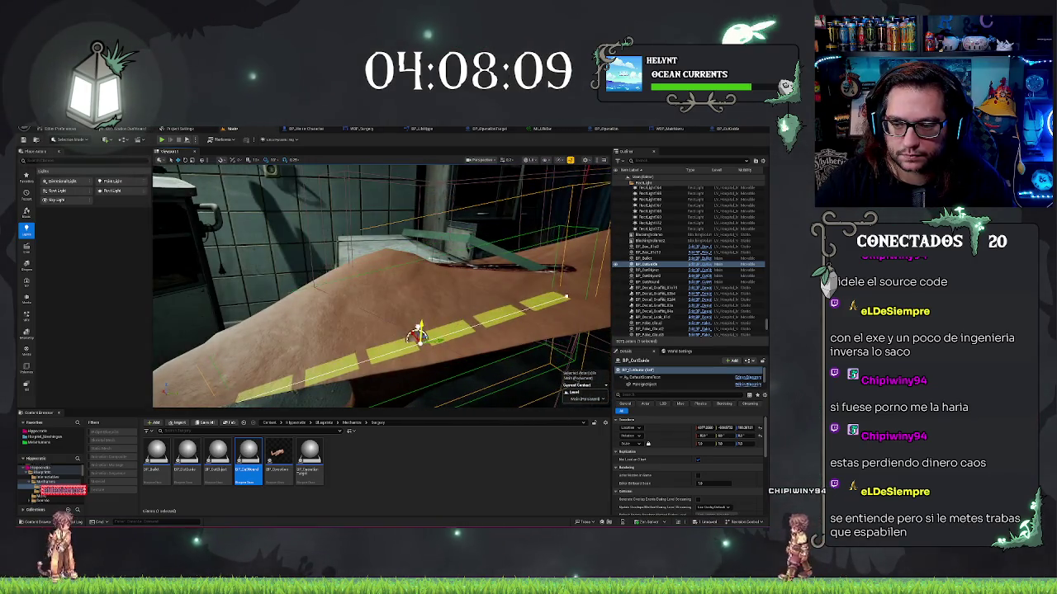
mouse_move(419, 322)
mouse_down()
mouse_move(338, 293)
mouse_move(375, 248)
mouse_up()
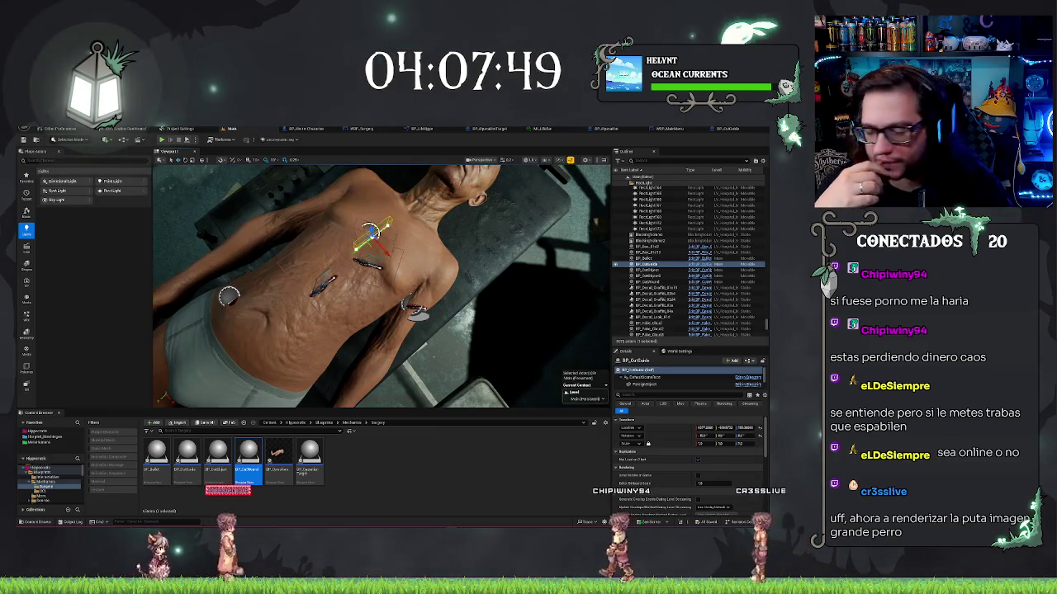
Frame the viewport on the selected actor, then switch to the BP_Operation event graph.
mouse_move(446, 264)
mouse_down()
mouse_move(455, 248)
mouse_move(438, 268)
mouse_up()
key(f)
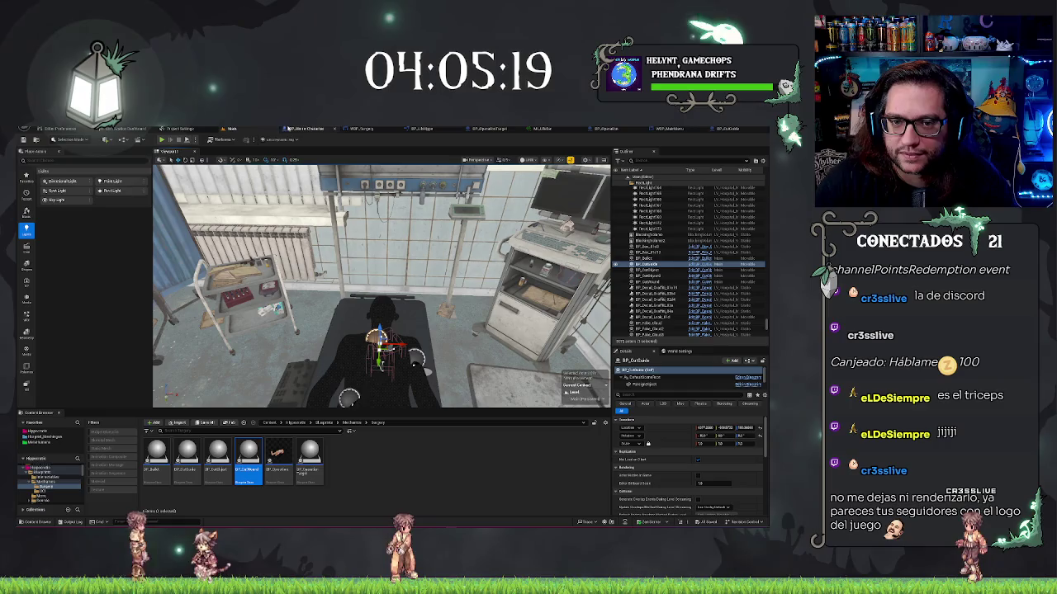
click(614, 130)
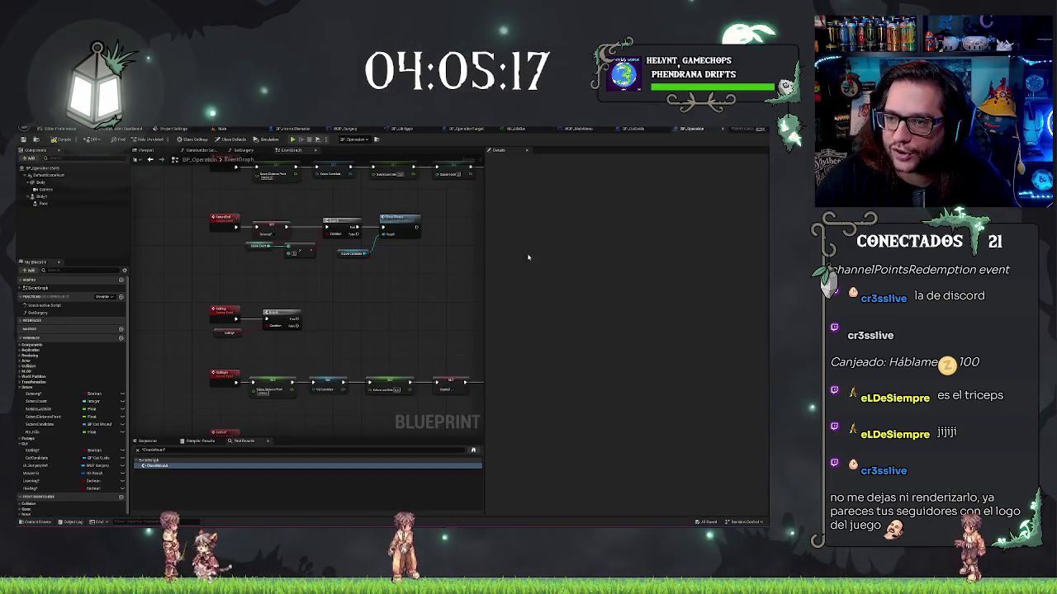
Add a Branch node wired after the SET node in the lowest event chain.
scroll(396, 376, down, 2)
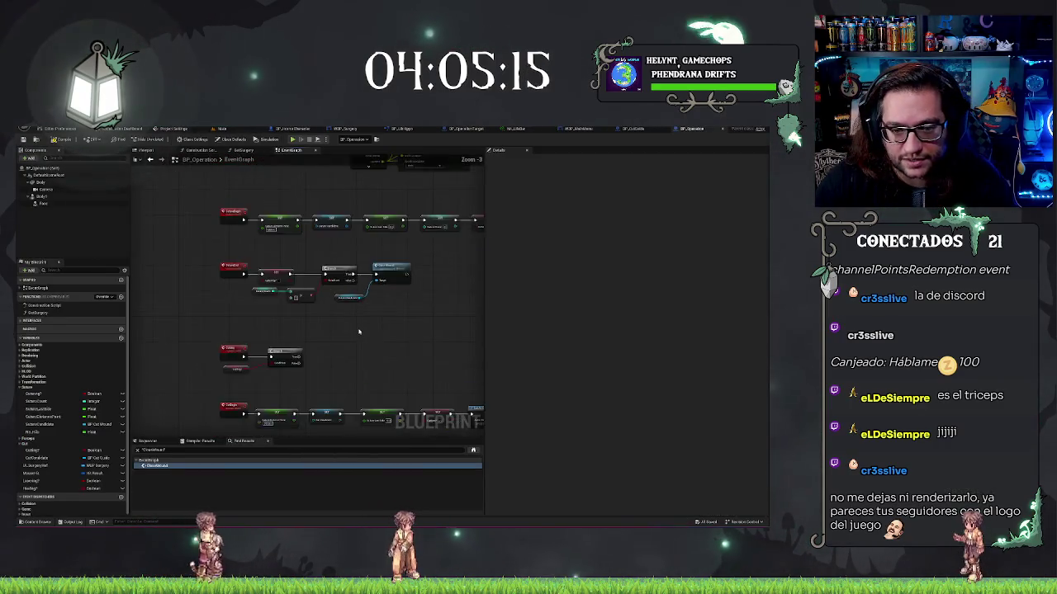
scroll(420, 272, up, 2)
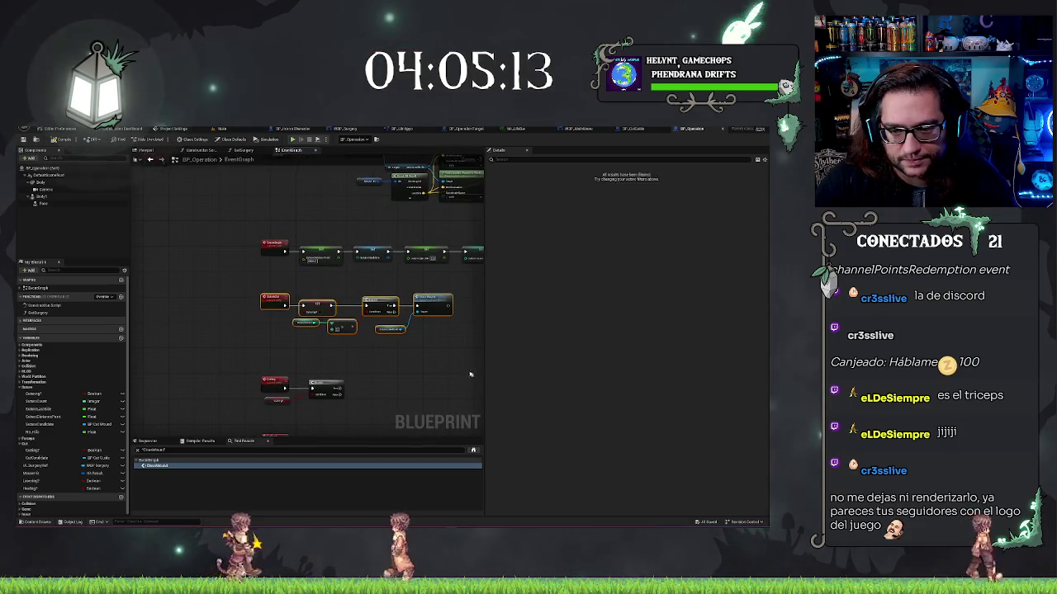
scroll(240, 309, up, 3)
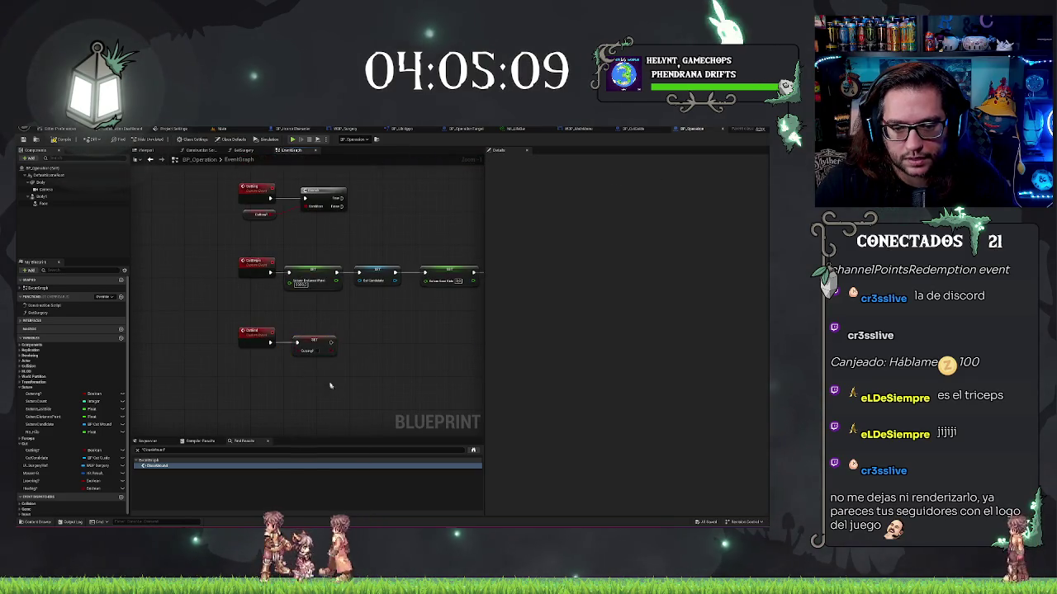
drag(331, 342, 363, 345)
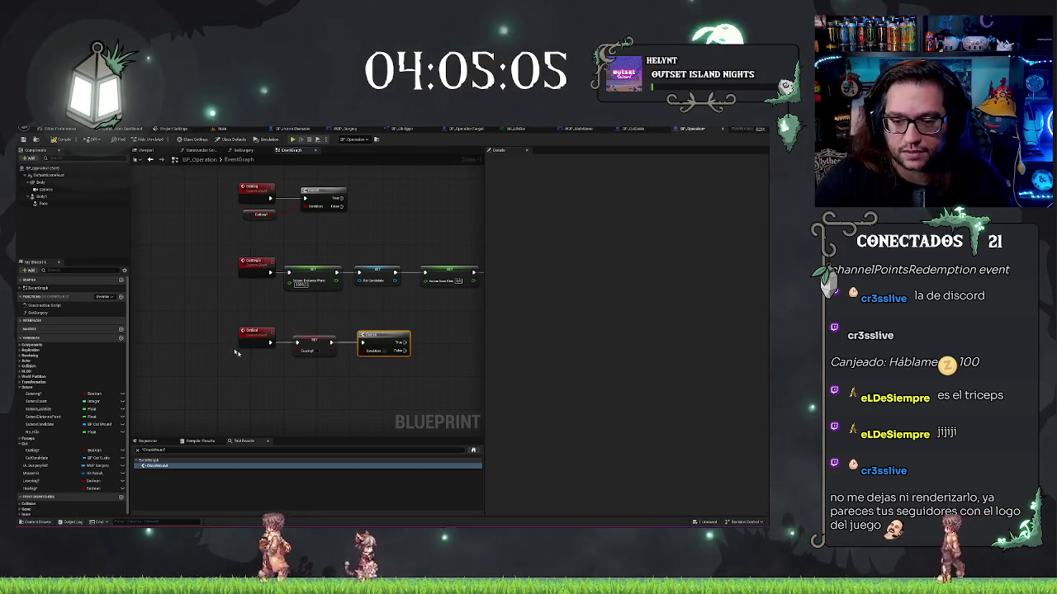
Search the action list for 'explode actor', then dismiss it without adding a node.
drag(437, 336, 380, 327)
text(explode)
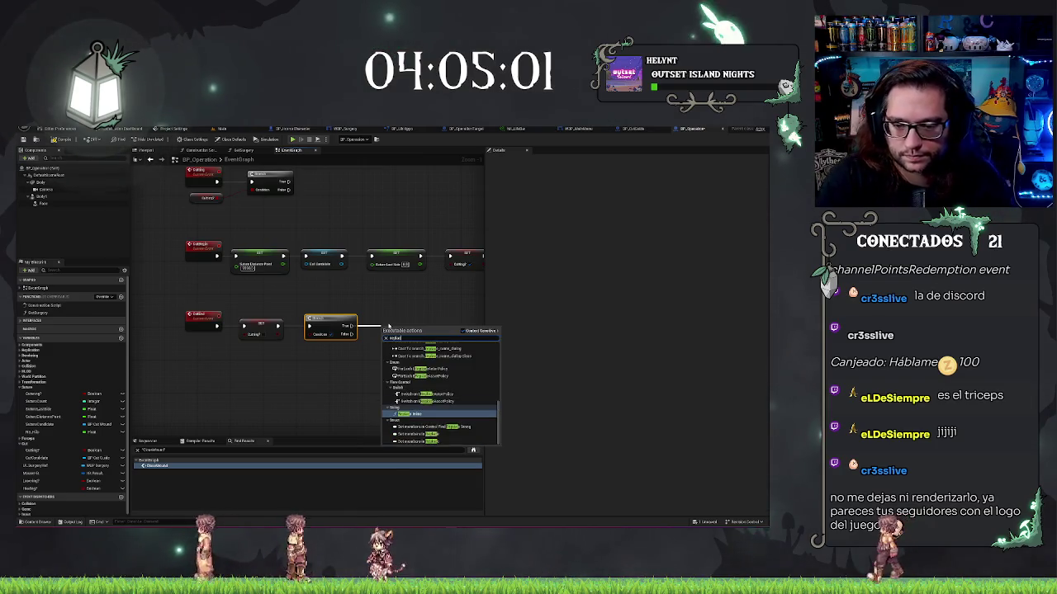
text( act)
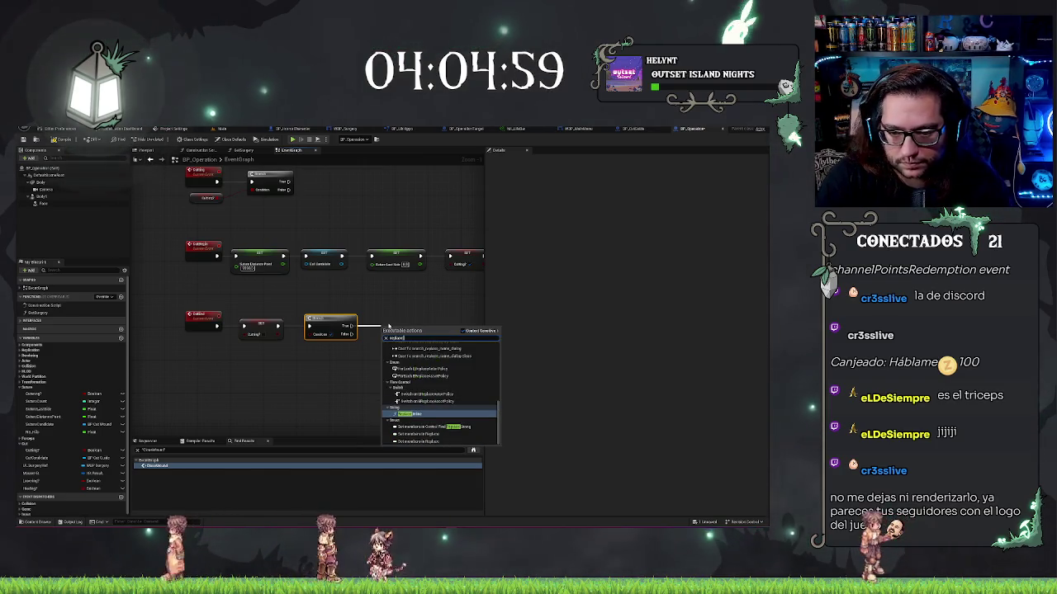
text(or)
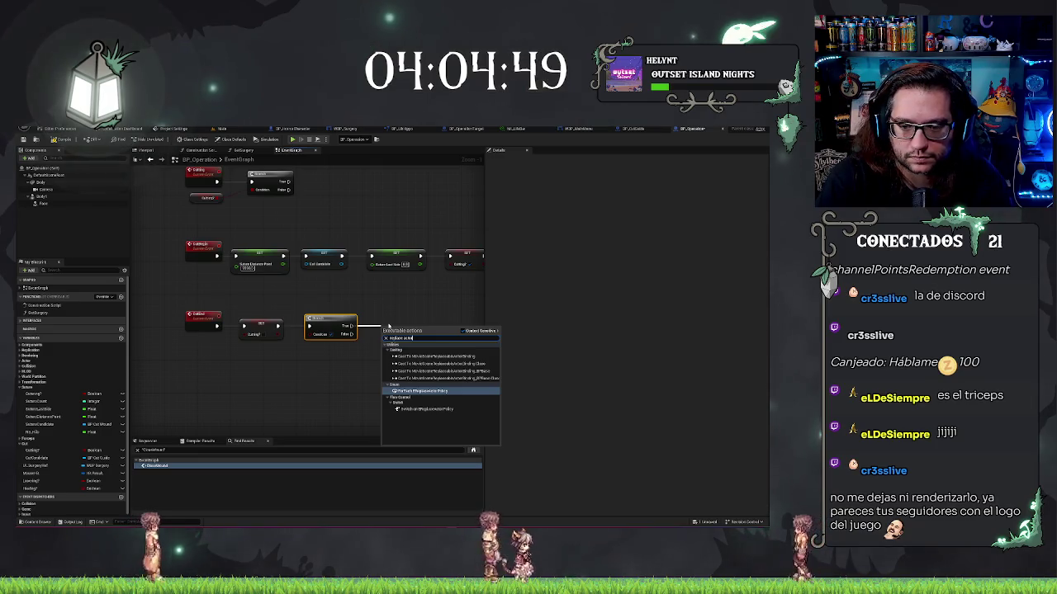
click(323, 390)
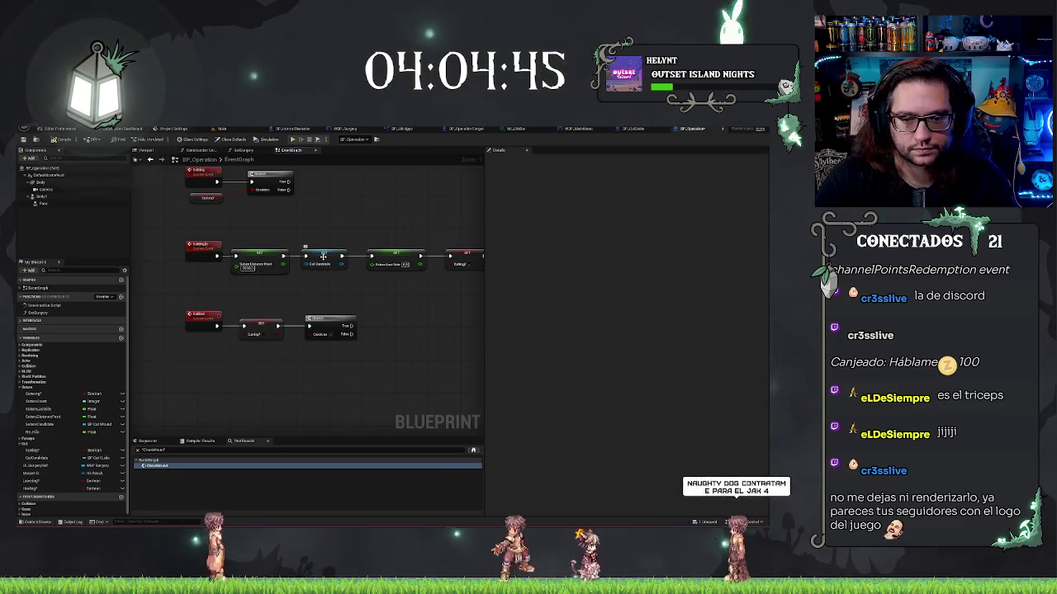
Add a Cut Component getter feeding a Get Actor Transform node, plus a wired Destroy Actor node.
click(37, 457)
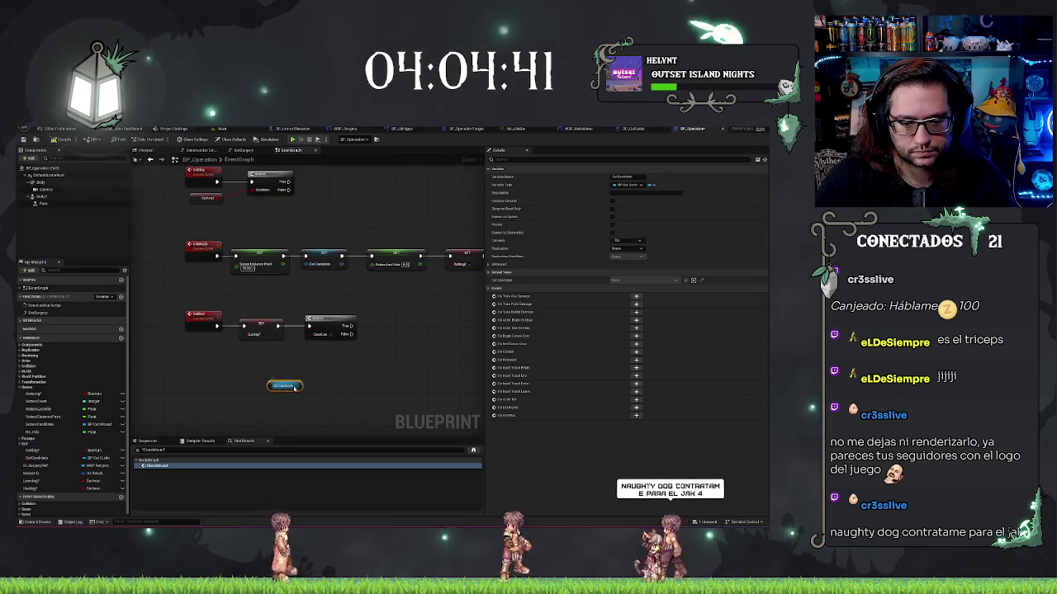
drag(37, 457, 285, 385)
drag(305, 385, 316, 380)
text(get)
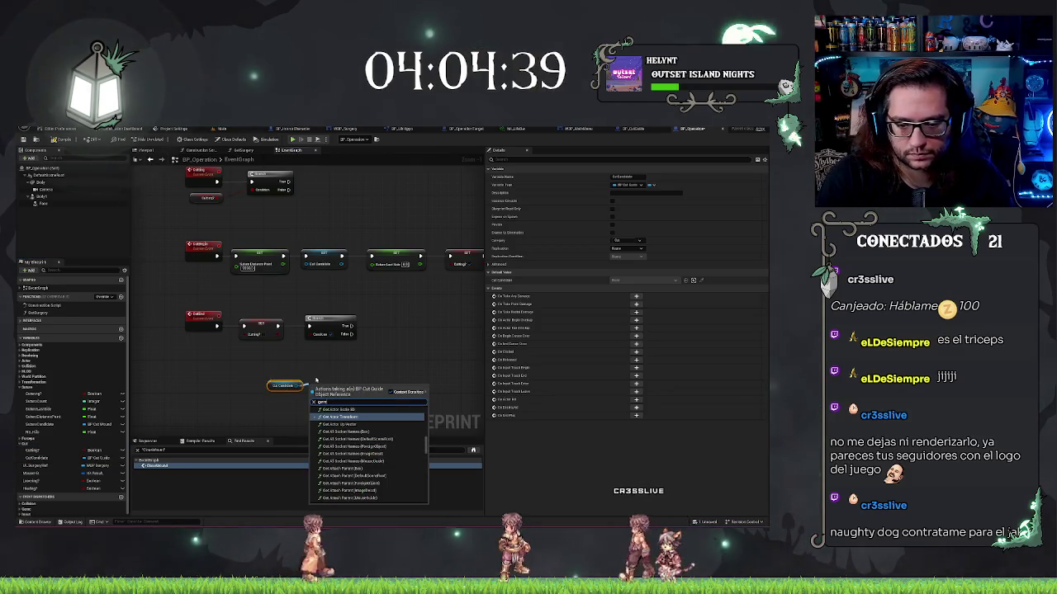
key(Return)
drag(326, 384, 400, 360)
text(destroy)
key(Return)
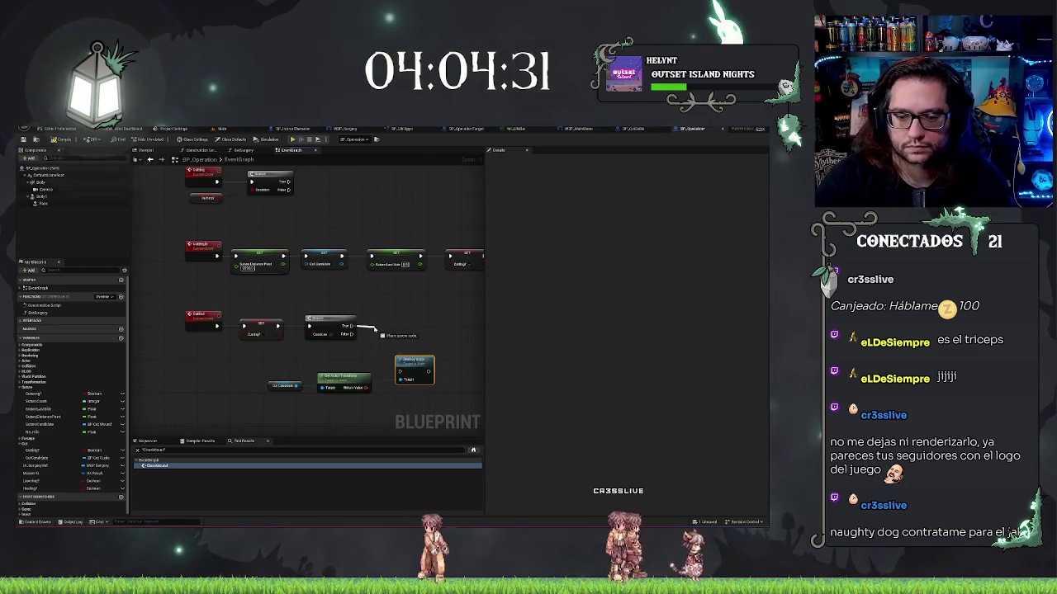
Spawn an actor of class BP_CutWound from the Branch's True output, with Destroy Actor after it.
drag(376, 328, 377, 330)
text(spawn)
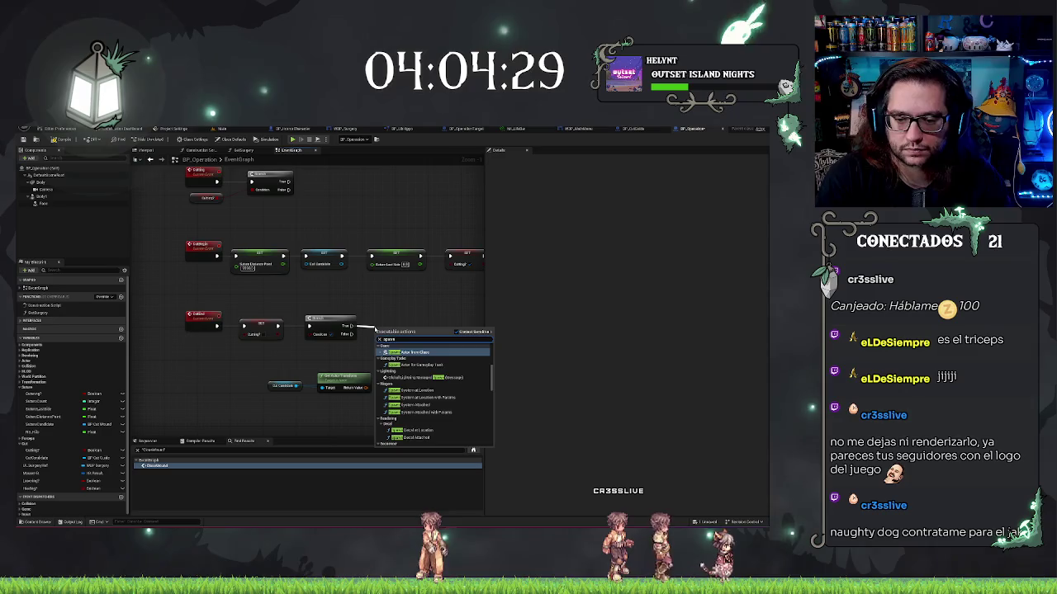
key(Return)
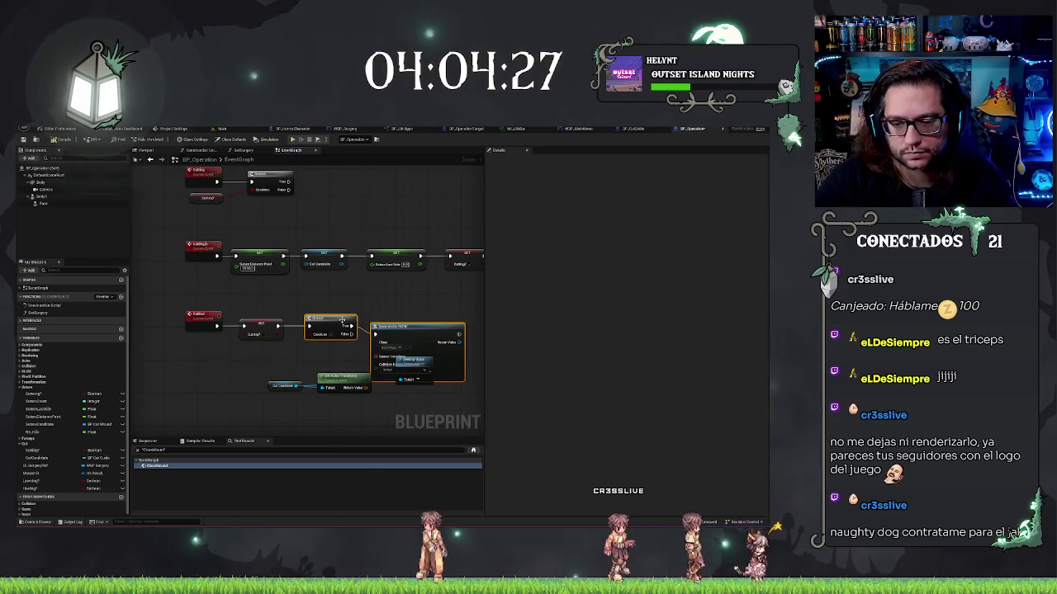
click(397, 340)
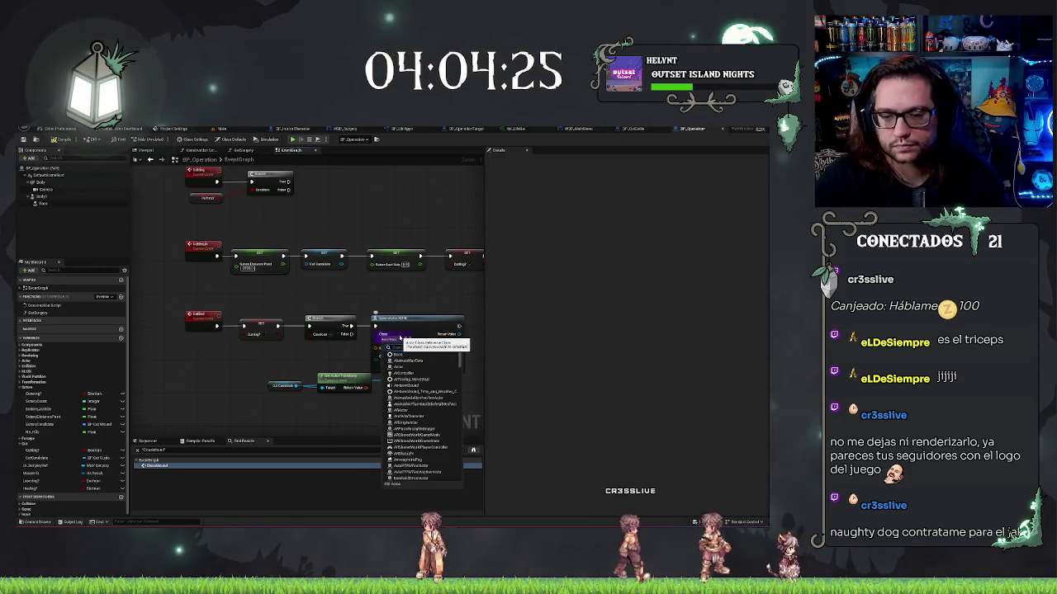
click(401, 339)
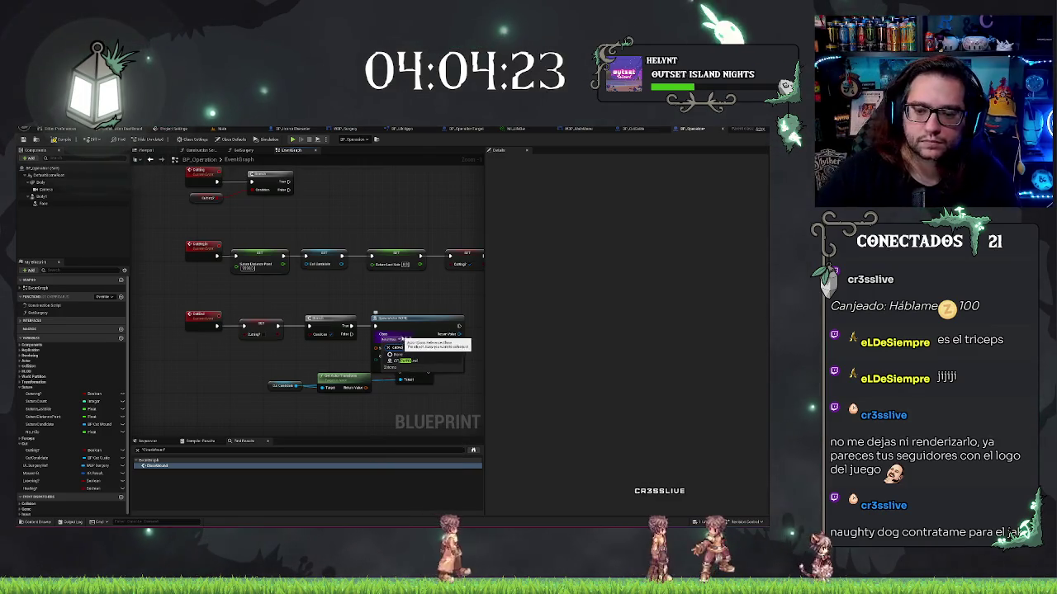
click(405, 361)
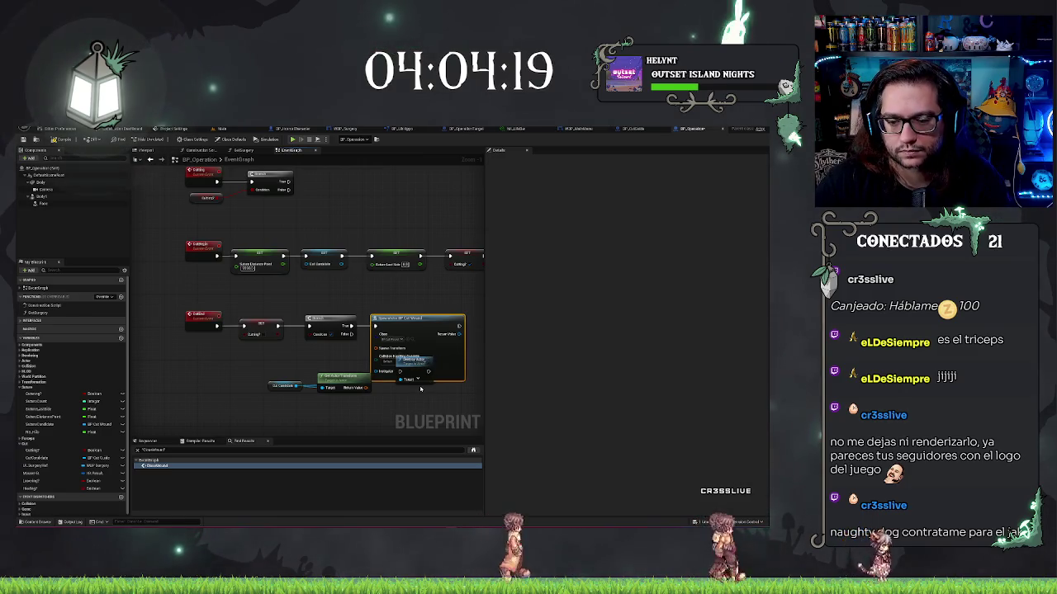
mouse_move(417, 362)
mouse_down()
mouse_move(421, 376)
mouse_move(462, 384)
mouse_move(421, 330)
mouse_up()
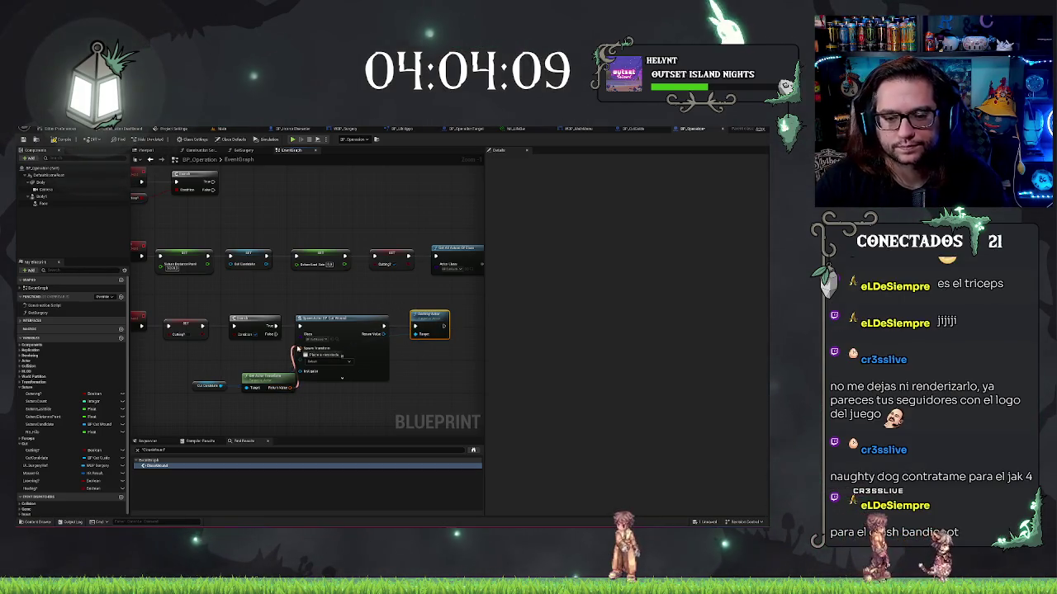
Move the Get Actor Transform and Cut Candidate nodes up-left and pan to show the Destroy Actor end.
drag(261, 376, 243, 354)
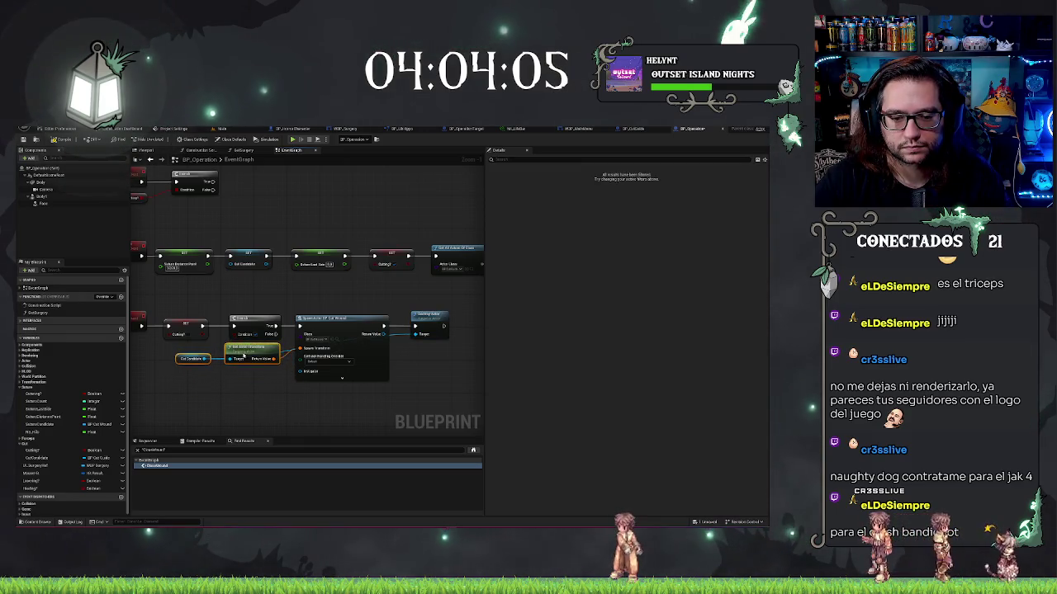
drag(299, 391, 331, 393)
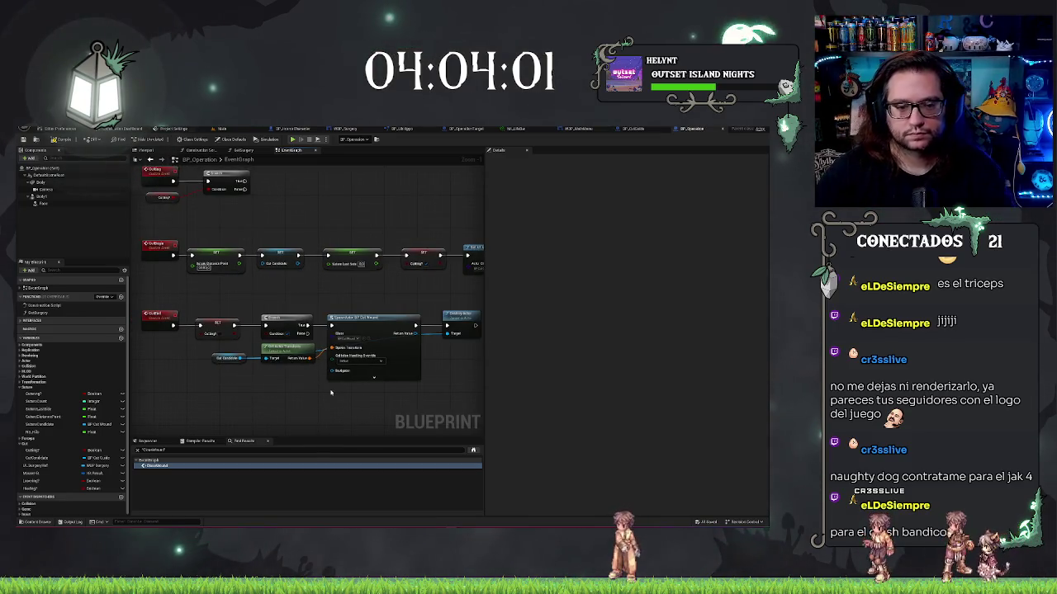
drag(452, 370, 356, 340)
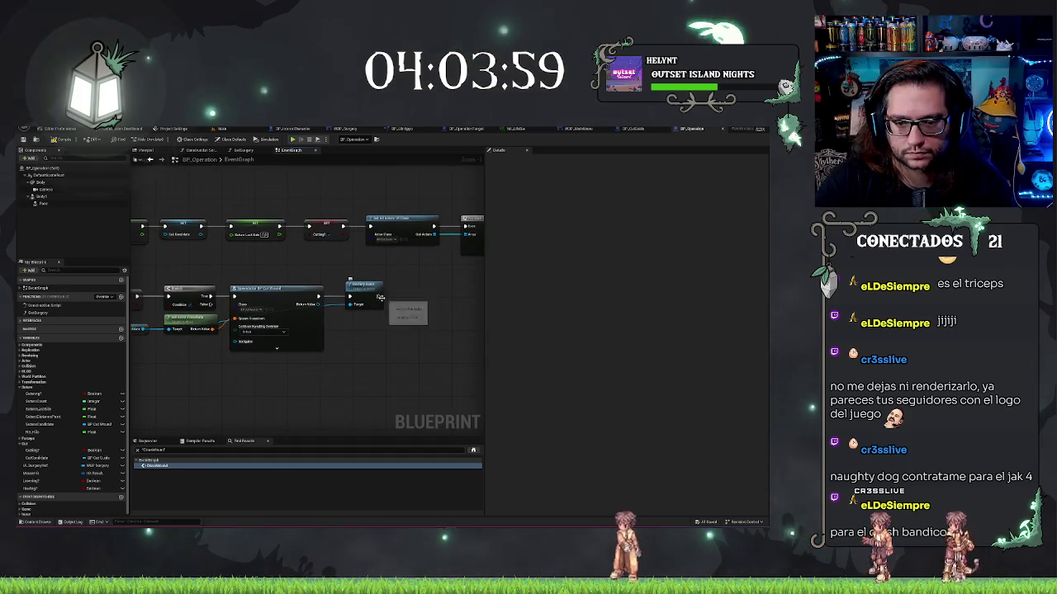
scroll(381, 301, down, 3)
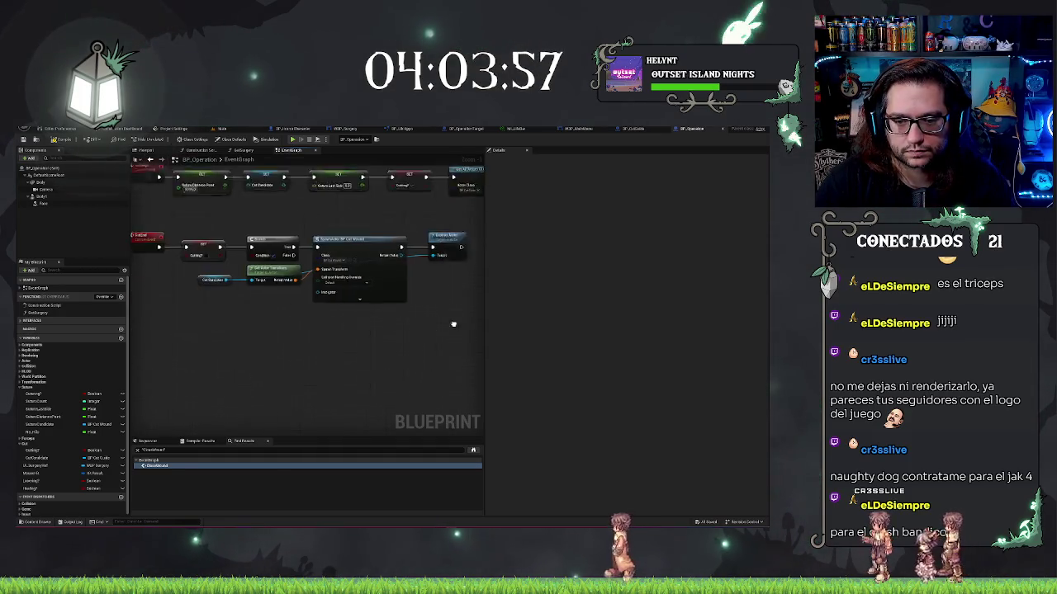
right_click(297, 382)
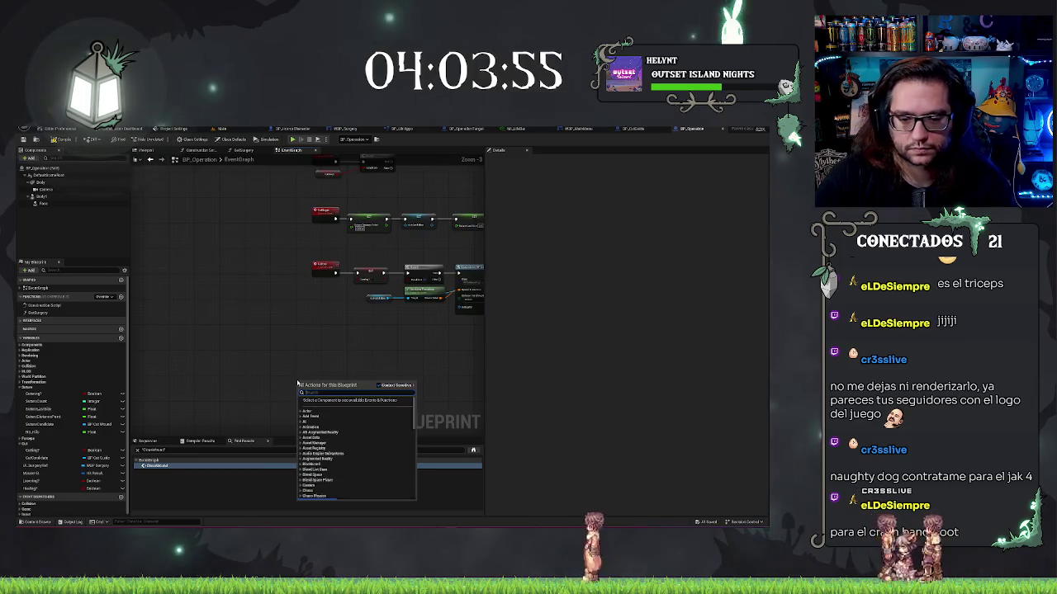
Add a new custom event and place it beneath the existing event chains.
key(Escape)
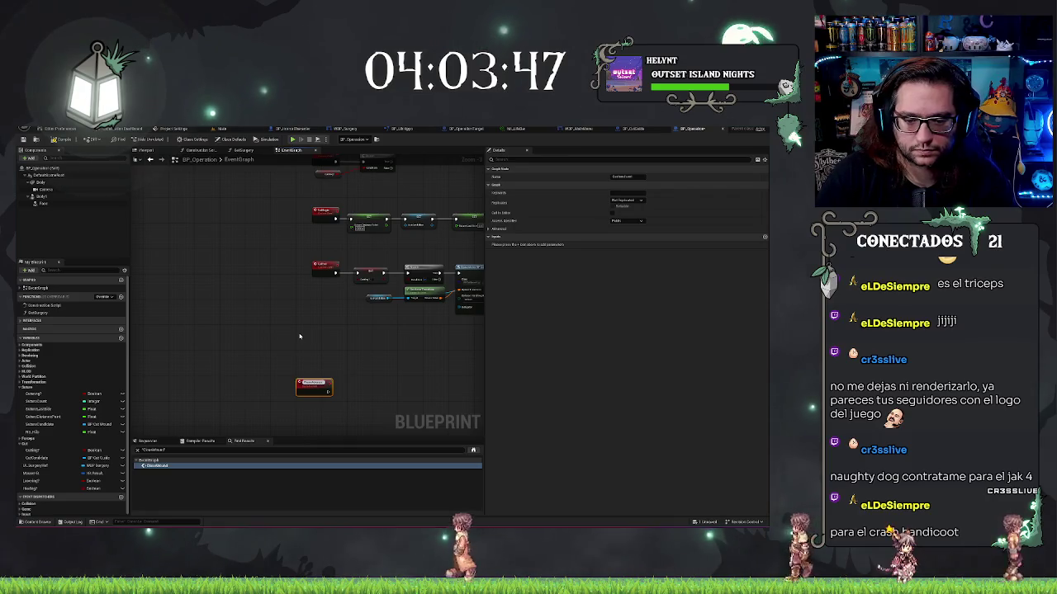
mouse_move(317, 388)
mouse_down()
mouse_move(281, 367)
mouse_move(336, 339)
mouse_move(332, 351)
mouse_up()
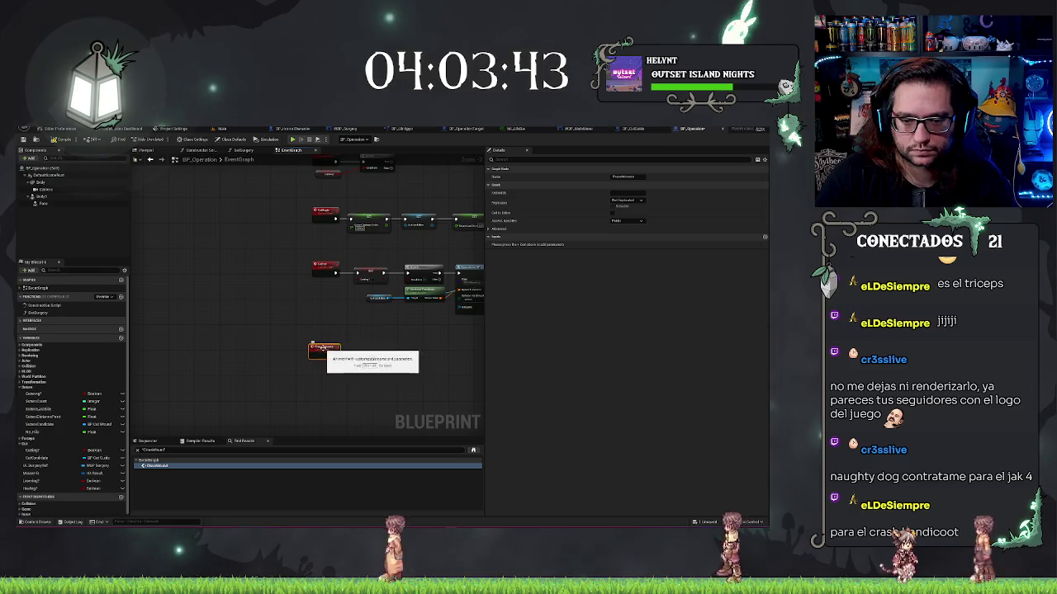
drag(483, 341, 368, 341)
click(367, 340)
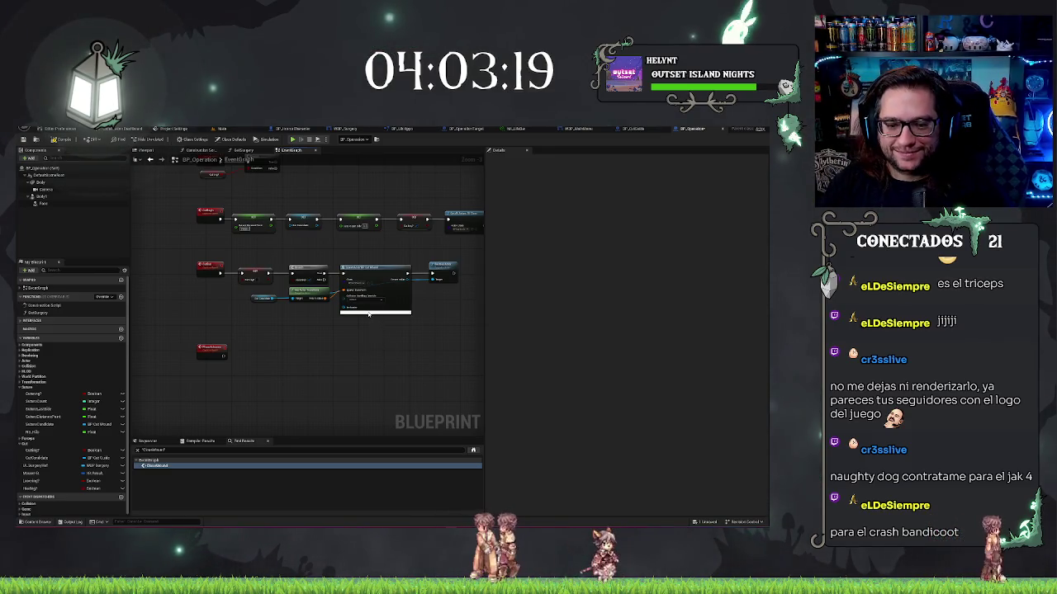
Expand the BP_CutWound spawn node to reveal its advanced pins.
click(376, 312)
scroll(383, 322, up, 2)
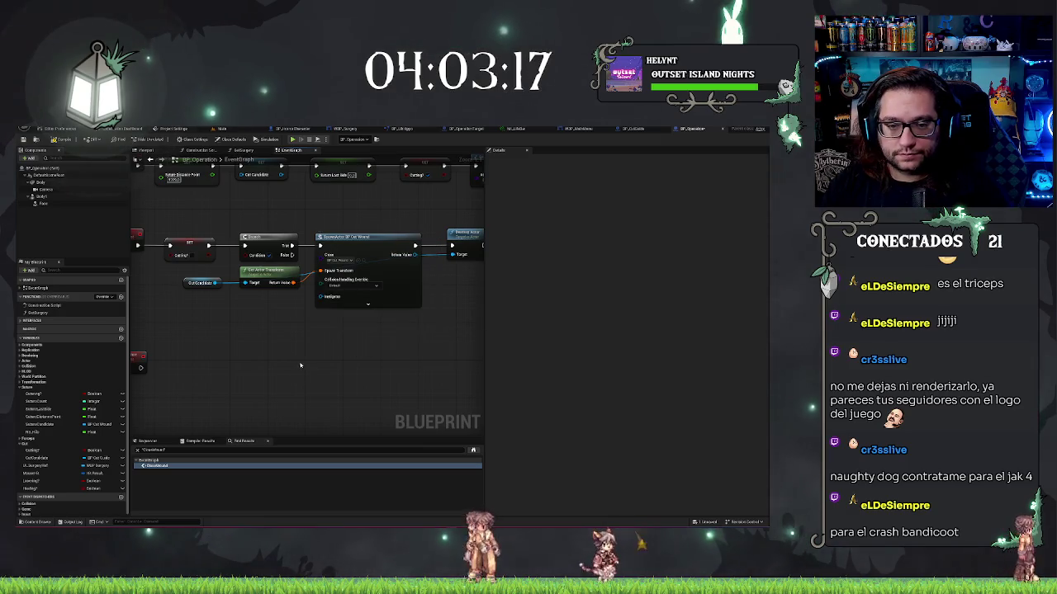
scroll(373, 364, up, 1)
drag(209, 259, 213, 318)
mouse_move(395, 326)
mouse_down()
mouse_move(341, 272)
mouse_move(394, 272)
mouse_up()
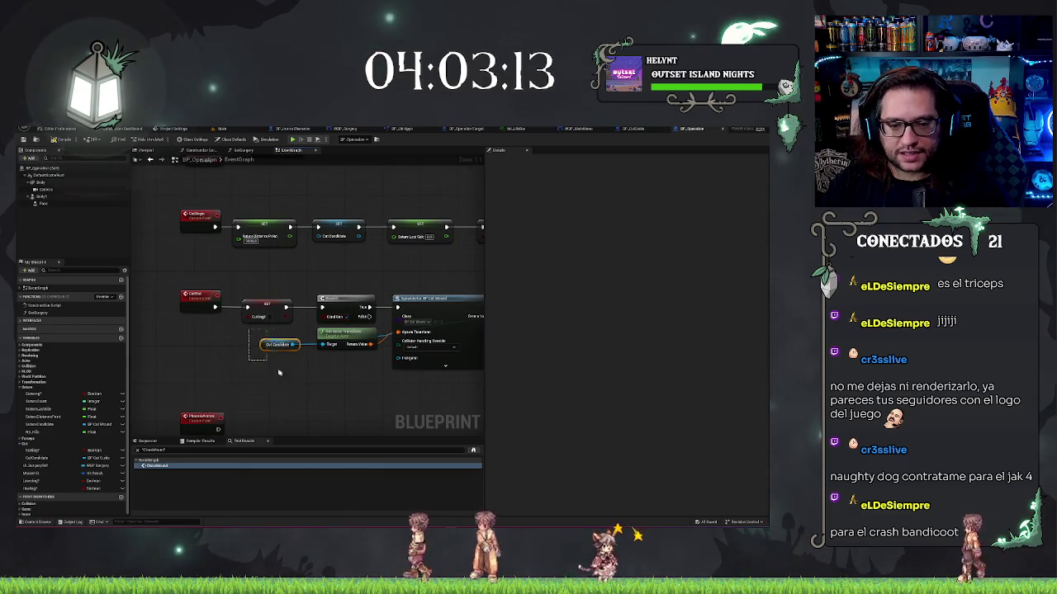
drag(279, 373, 291, 380)
click(333, 323)
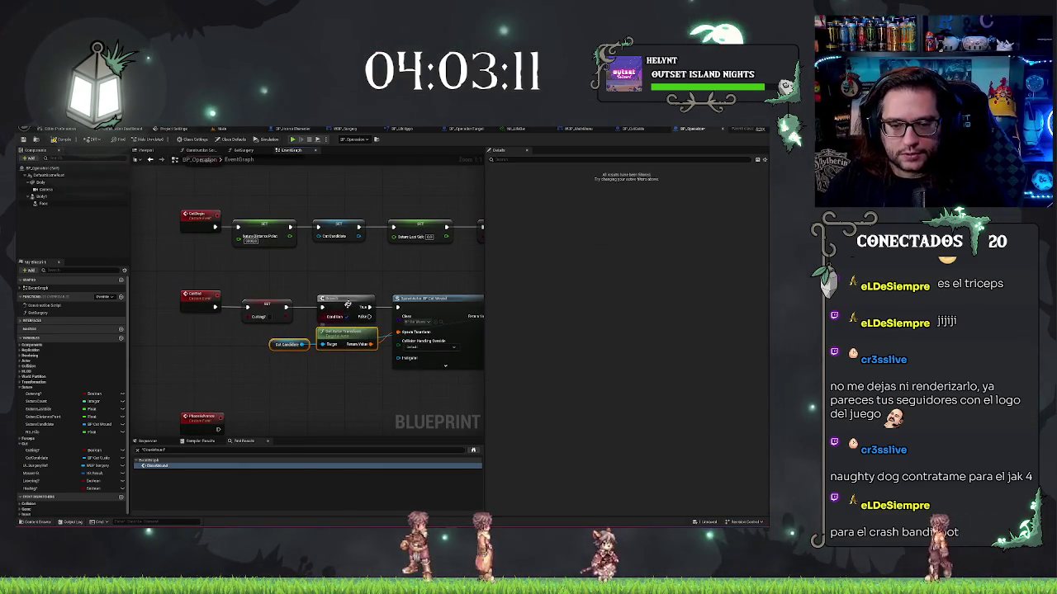